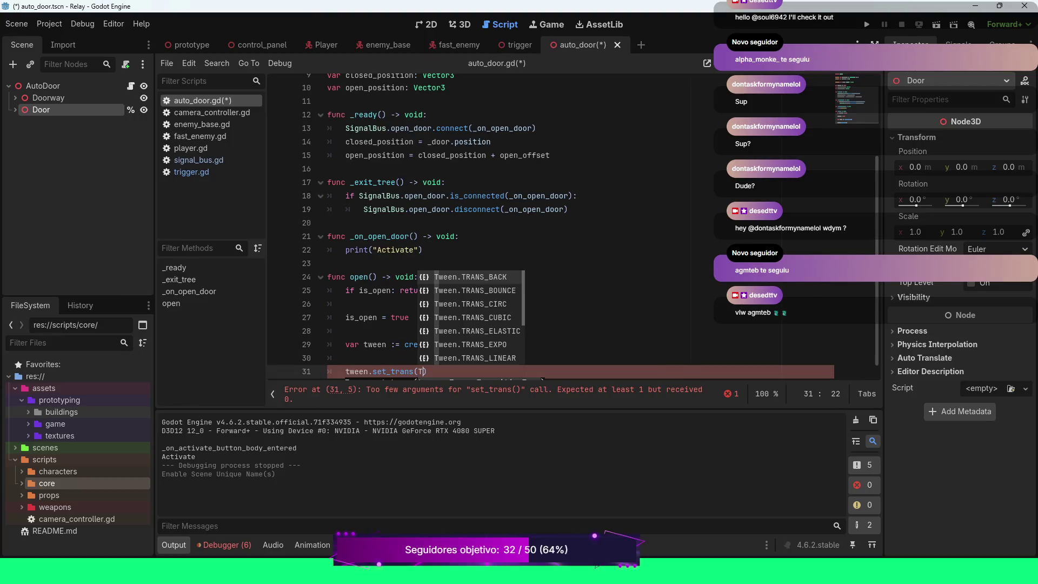
text(ween)
Step: Finish the transition call as tween.set_trans(Tween.TRANS_SINE) using autocomplete
key(Return)
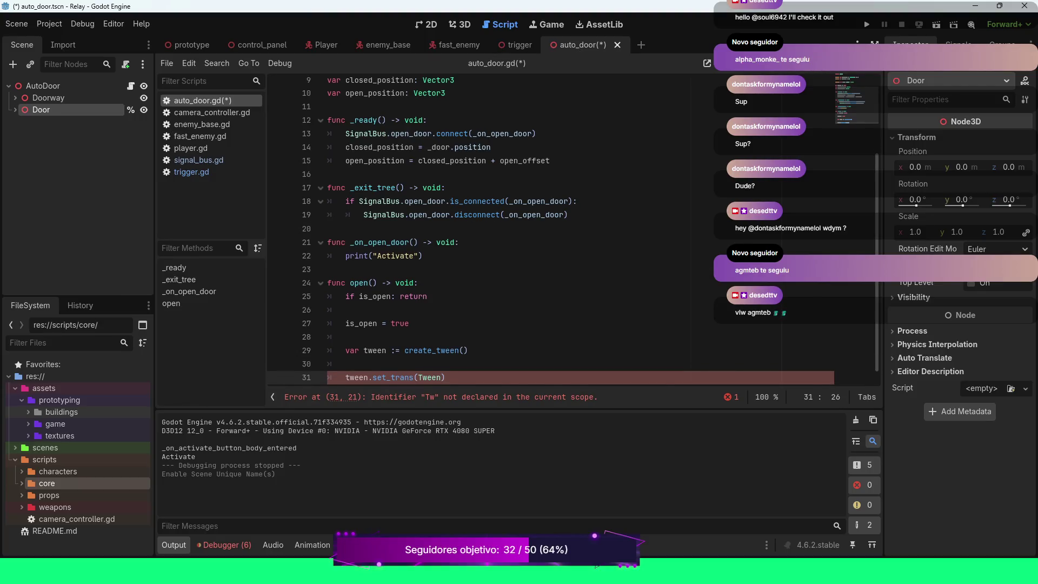
text(.TR)
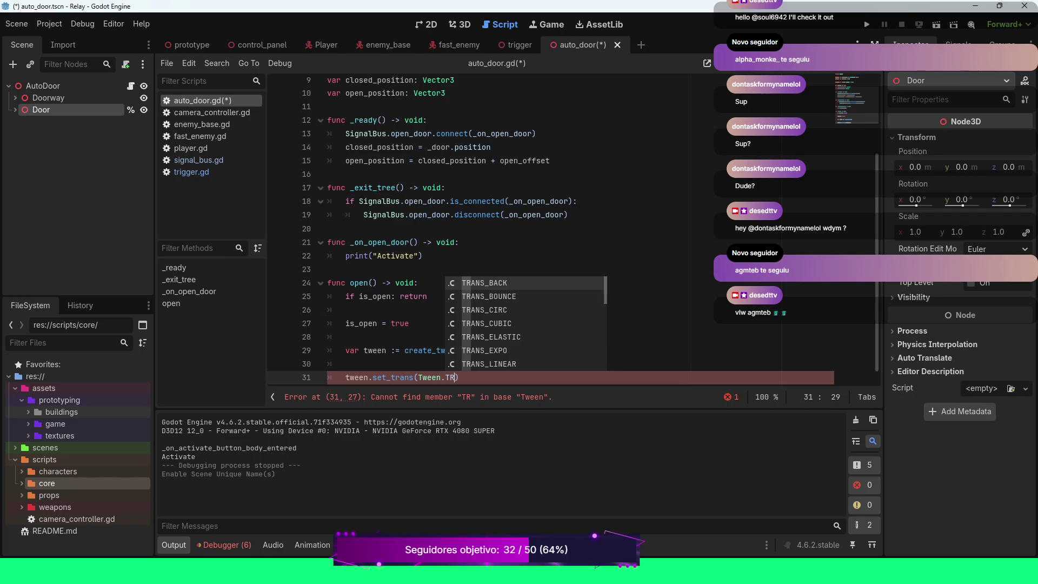
text(A)
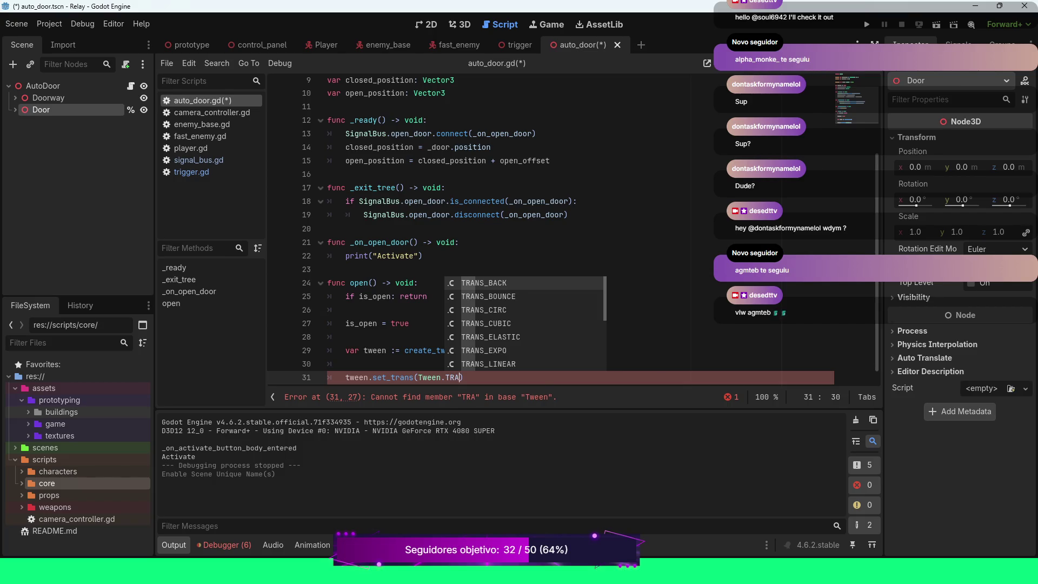
text(NS_)
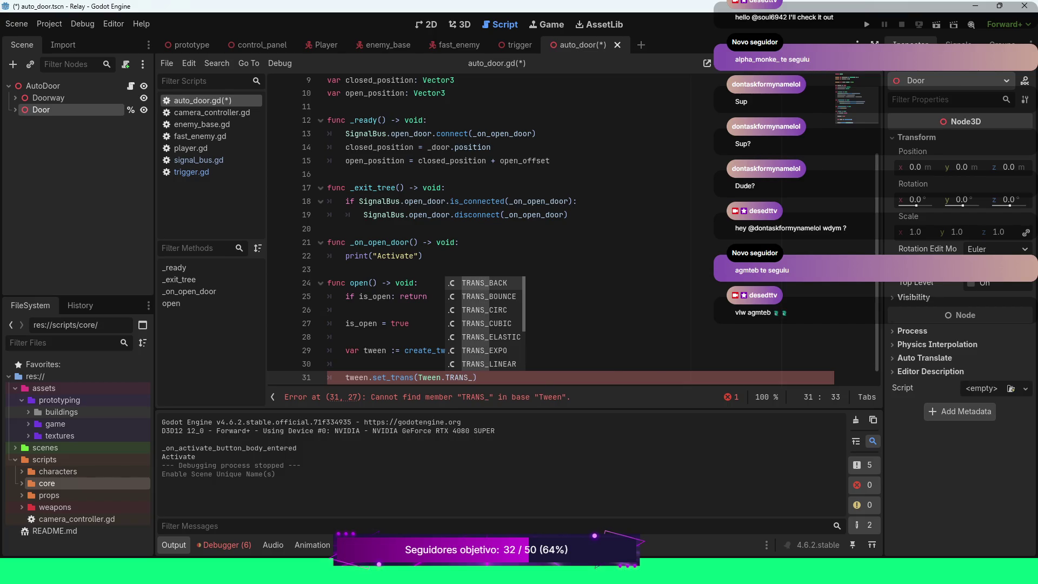
text(S)
key(Return)
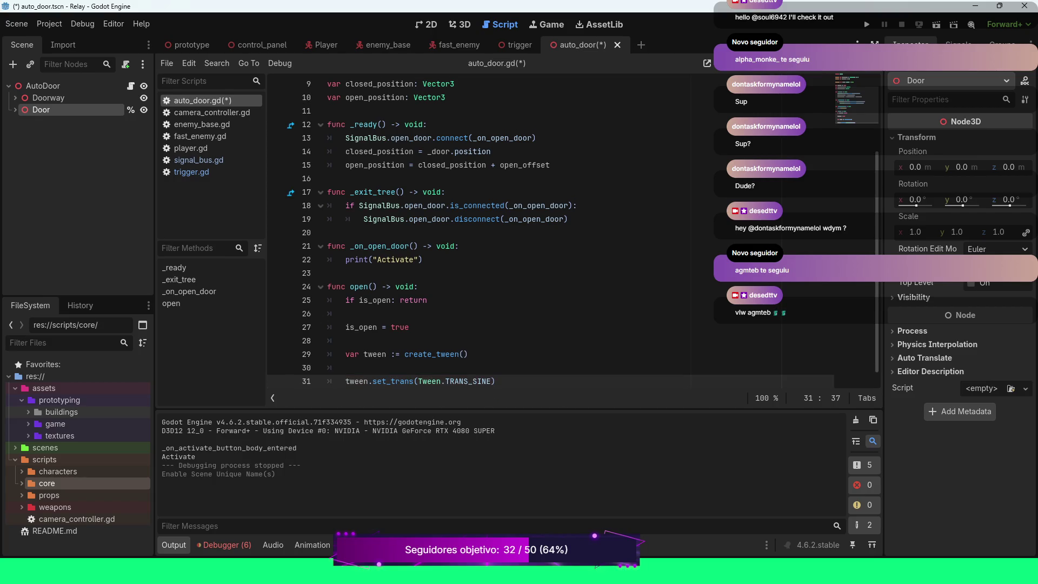
key(End)
key(Return)
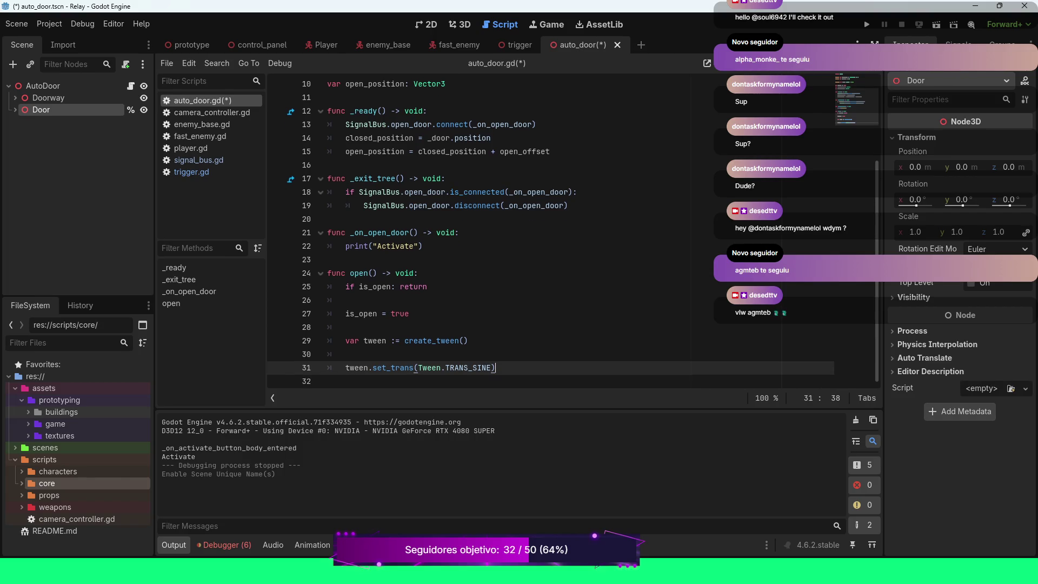
Step: Add tween.set_ease(Tween.EASE_IN_OUT) on line 32 below the transition call
key(Return)
text(tween.se)
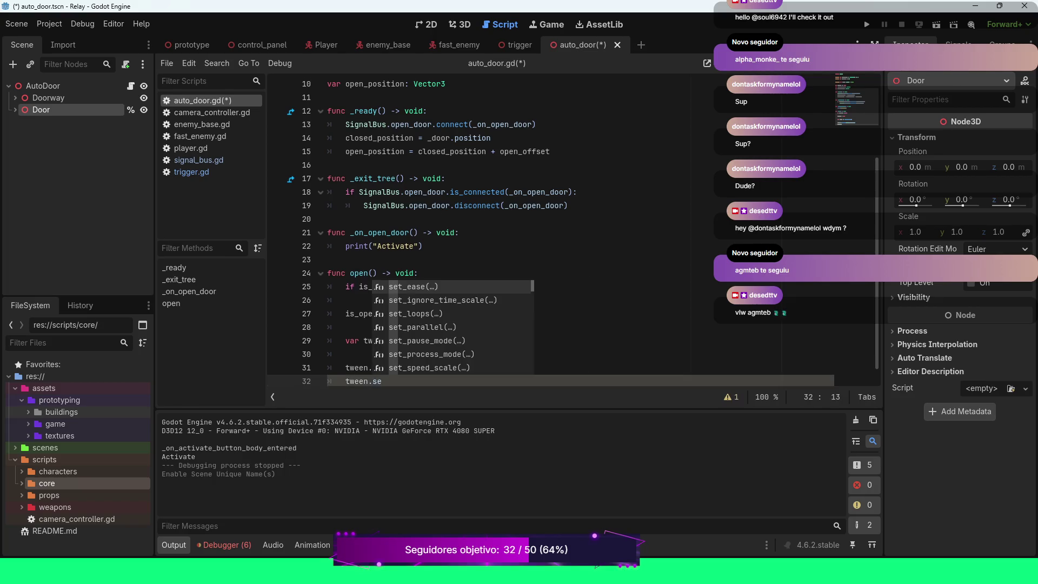
key(Return)
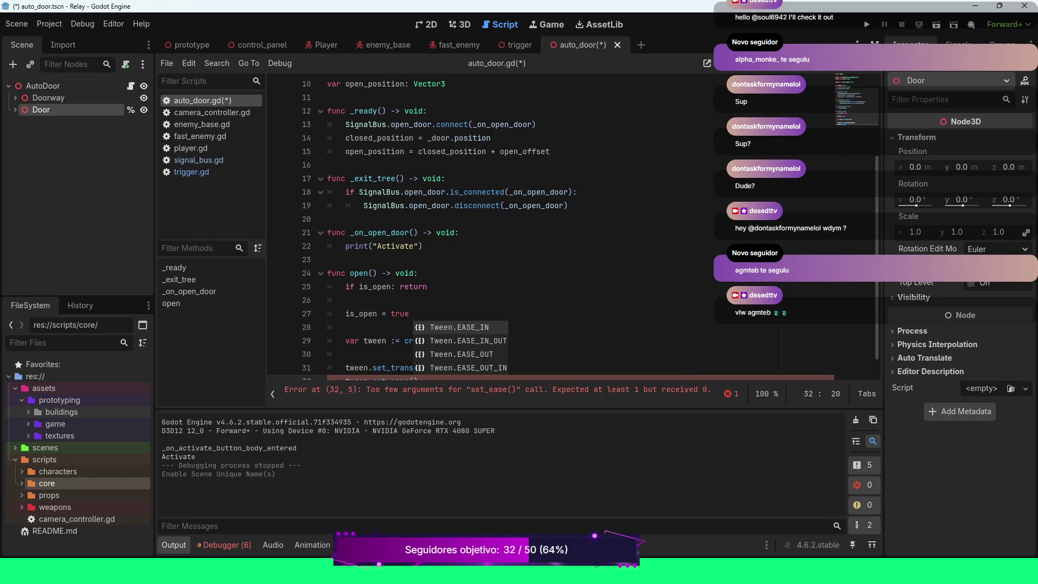
key(Down)
key(Return)
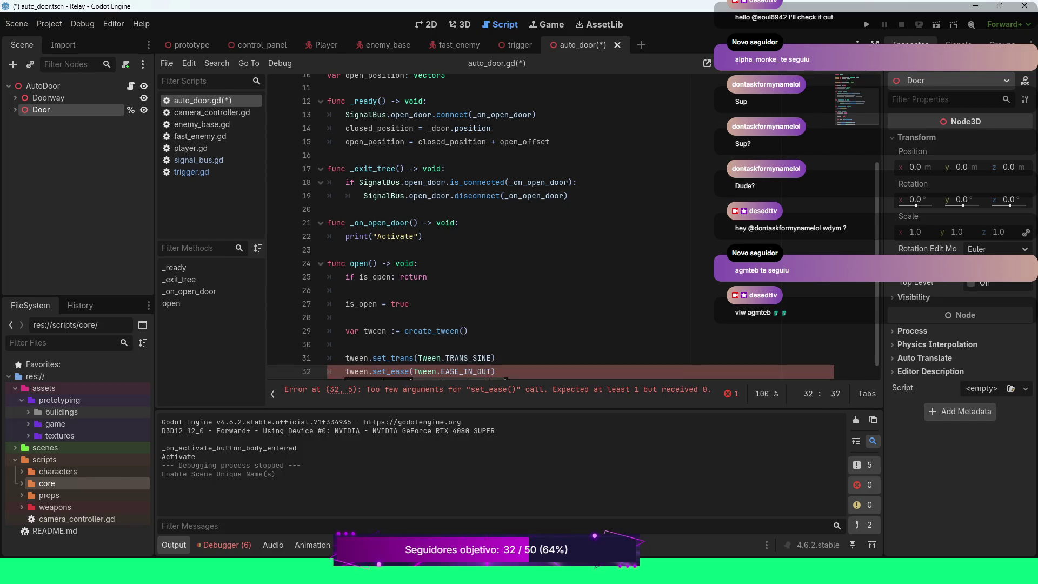
key(End)
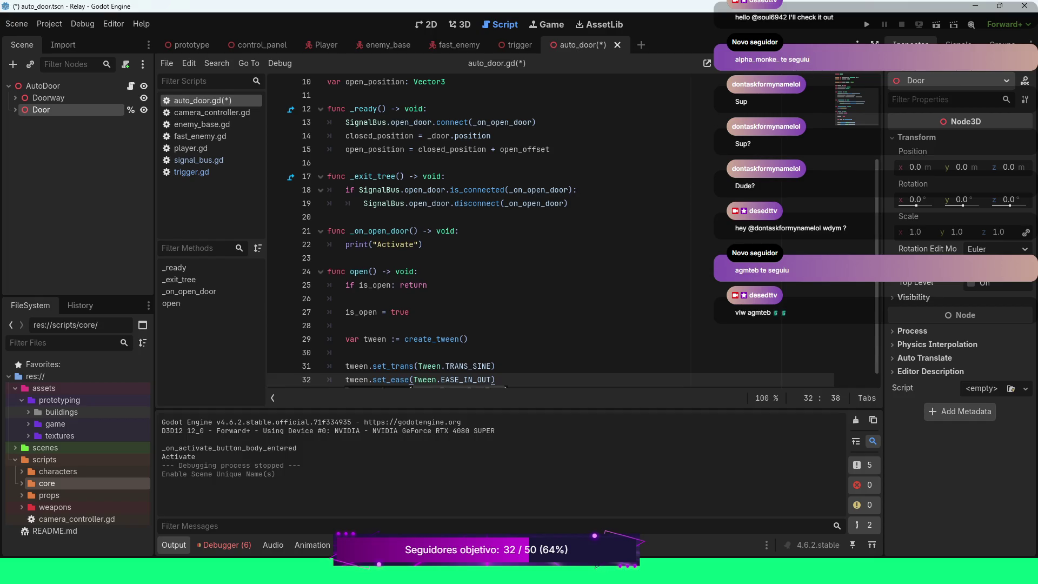
key(Return)
click(495, 366)
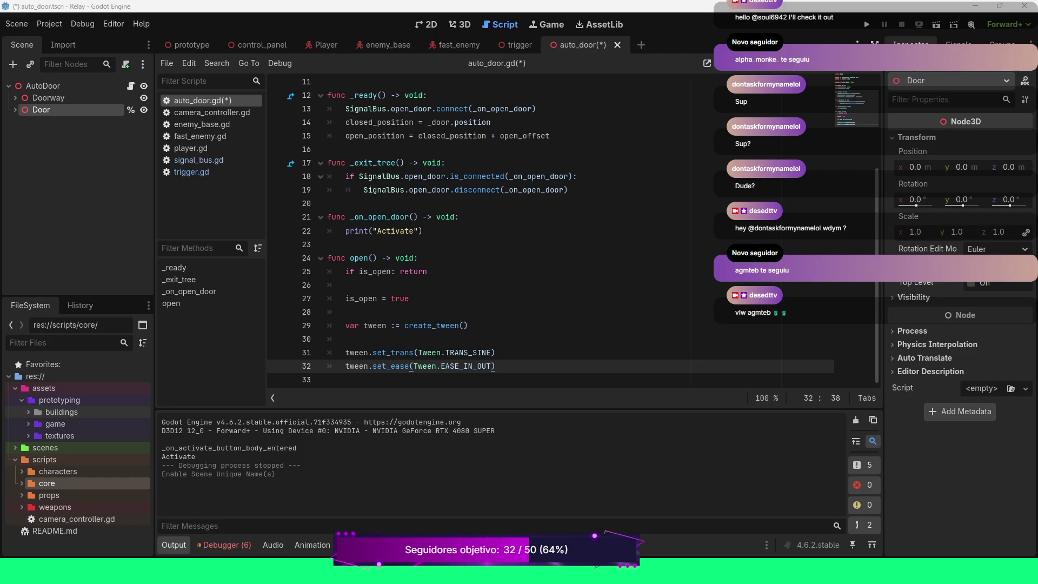
click(495, 352)
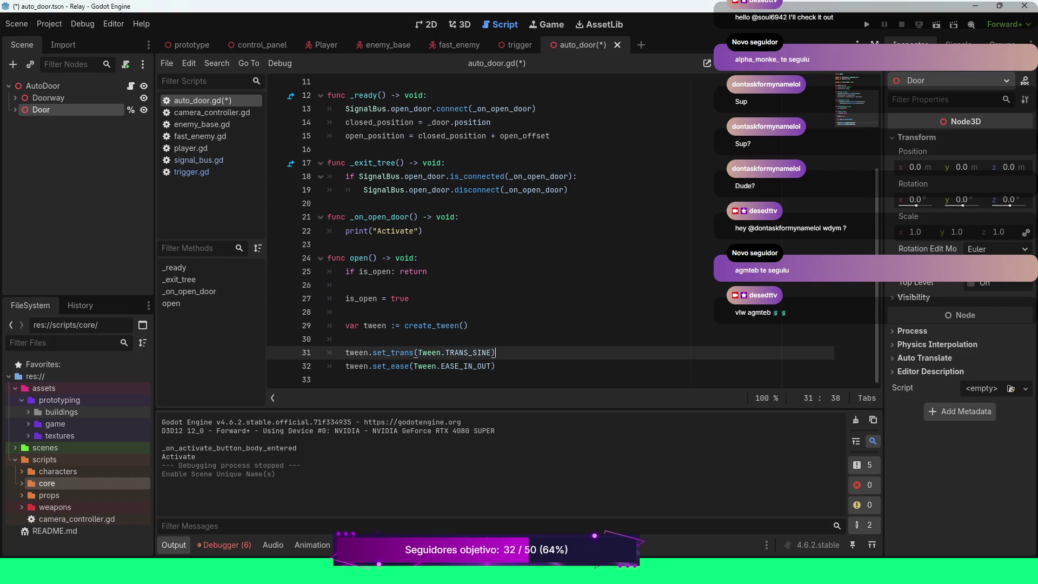
Step: Start a tween.tween_property call on a new line with _door as the tweened object
click(495, 366)
key(Return)
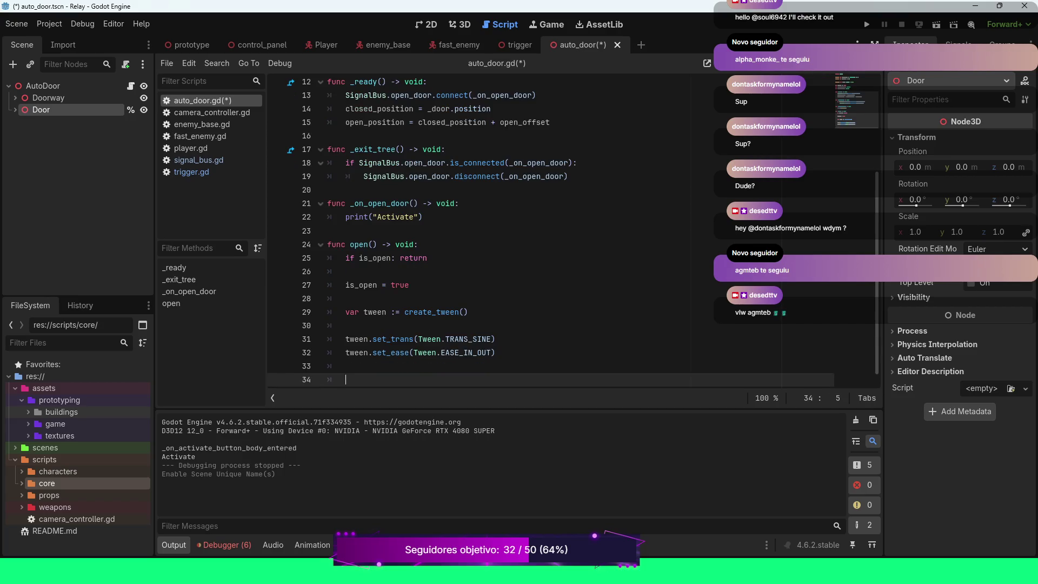
text(tw)
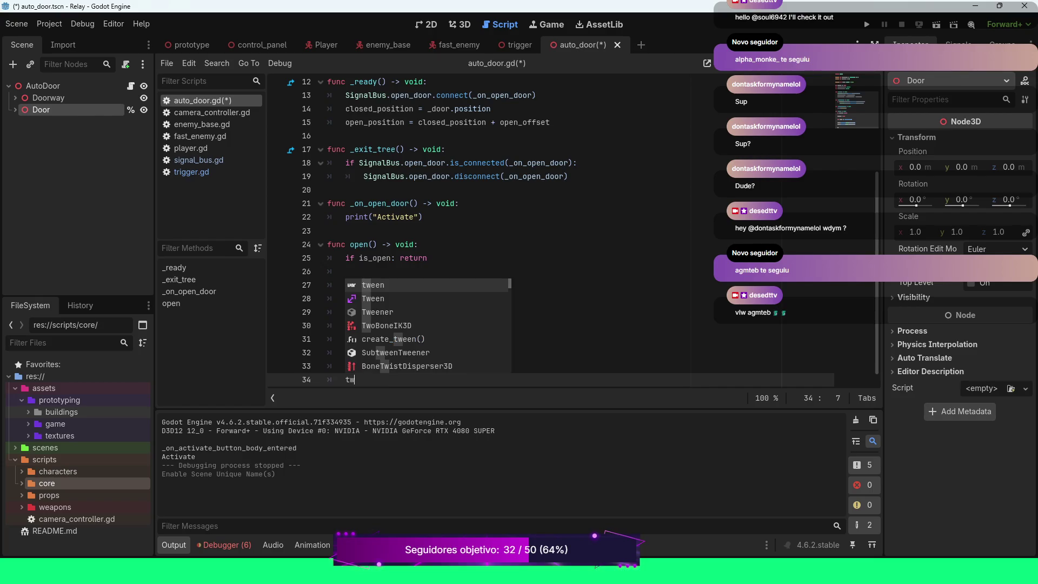
key(Return)
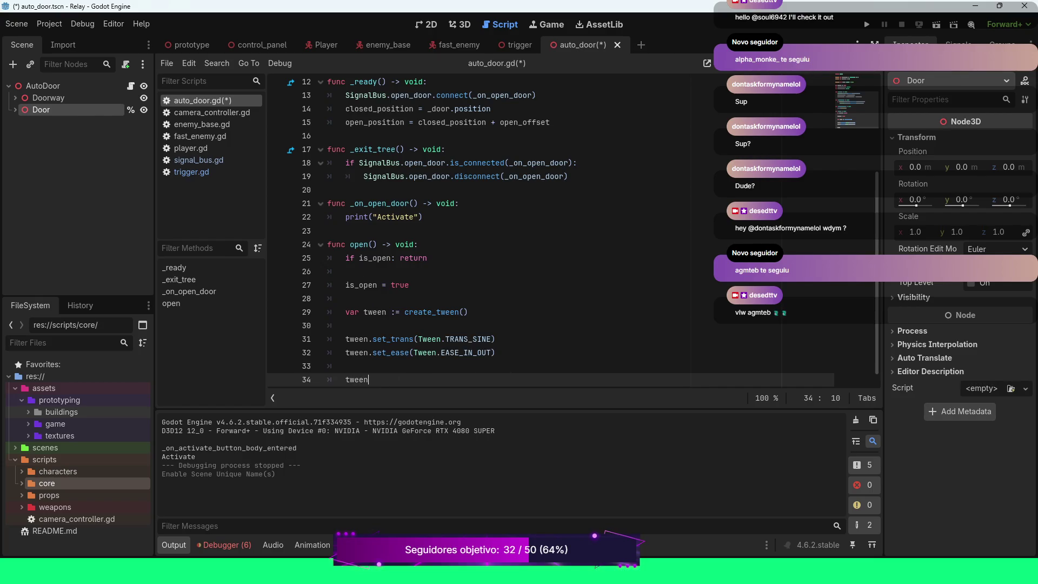
text(.tw)
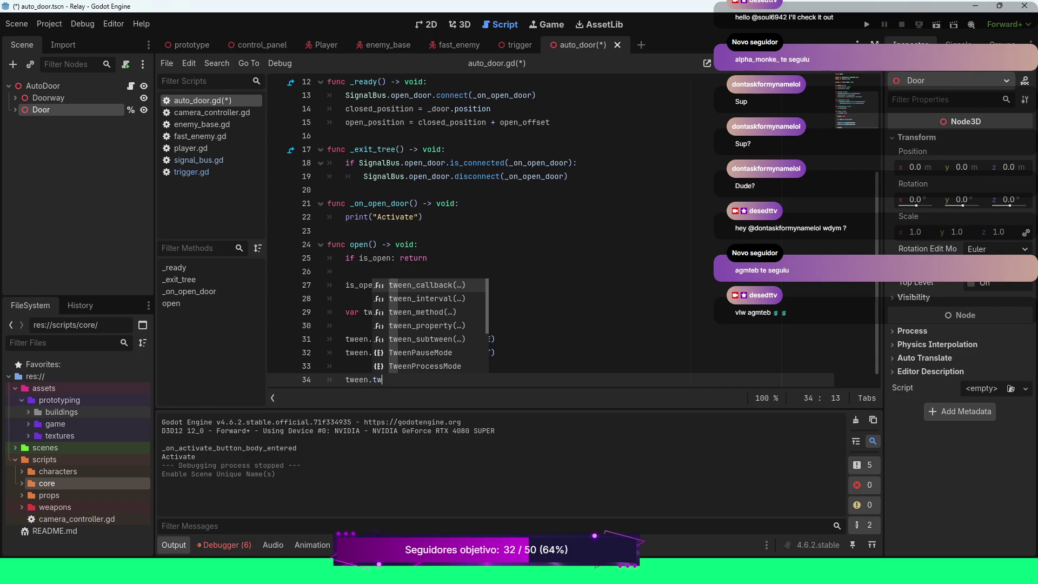
key(Down)
key(Down)
key(Down)
key(Return)
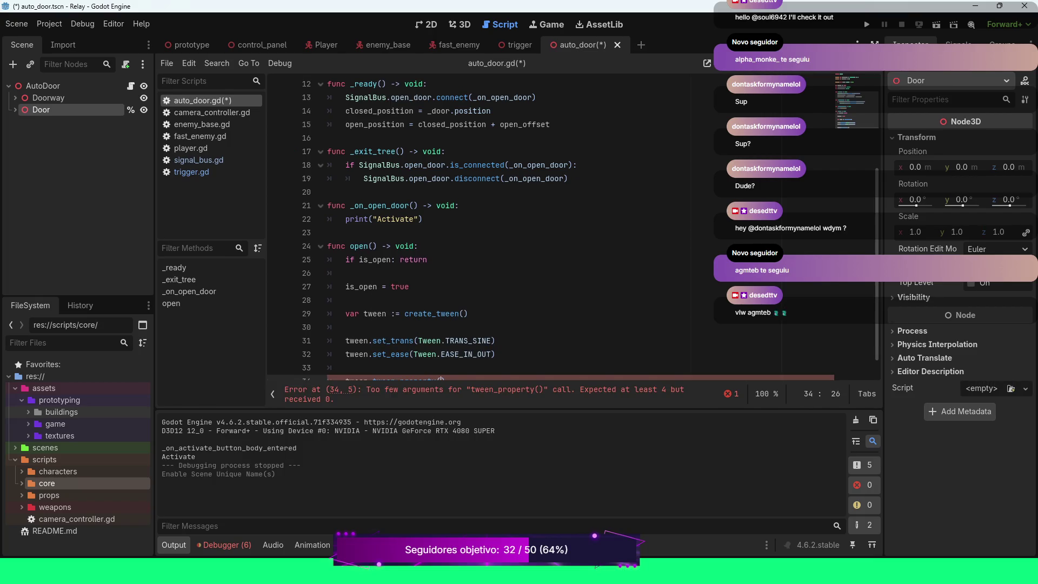
text(do)
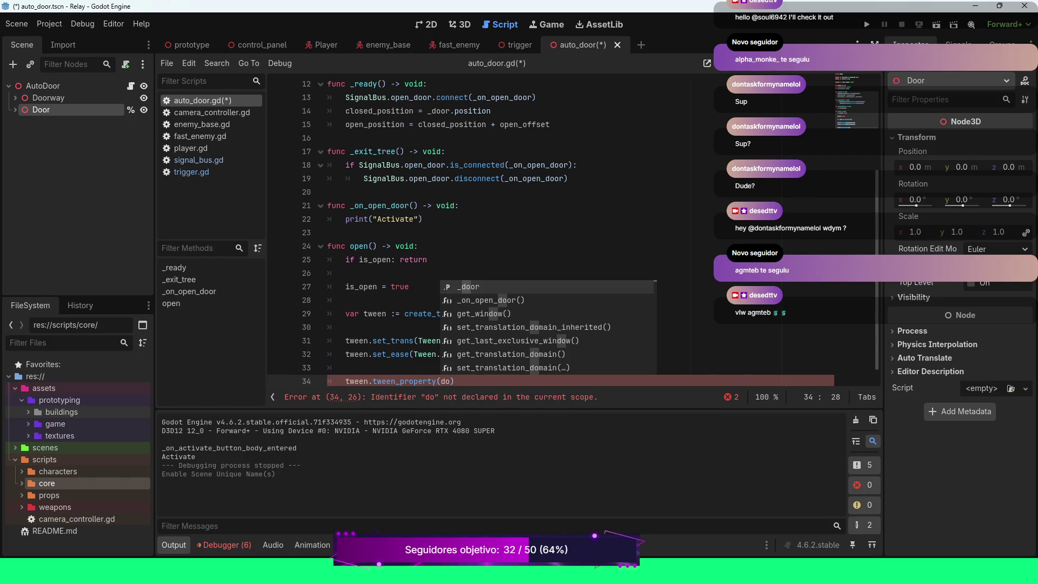
key(Return)
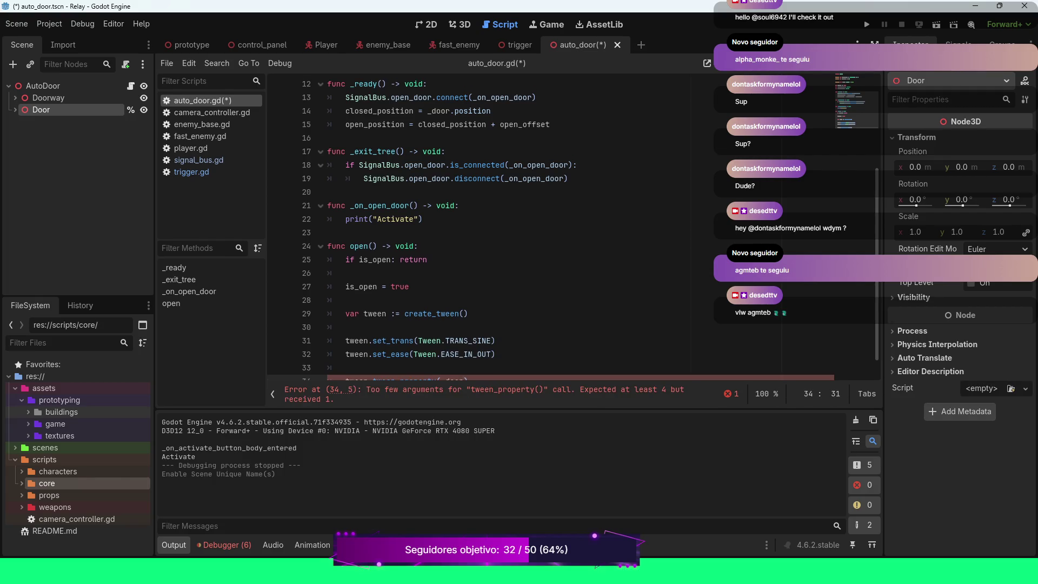
Step: Complete the arguments with "position", open_position and duration
text(, "po)
key(Return)
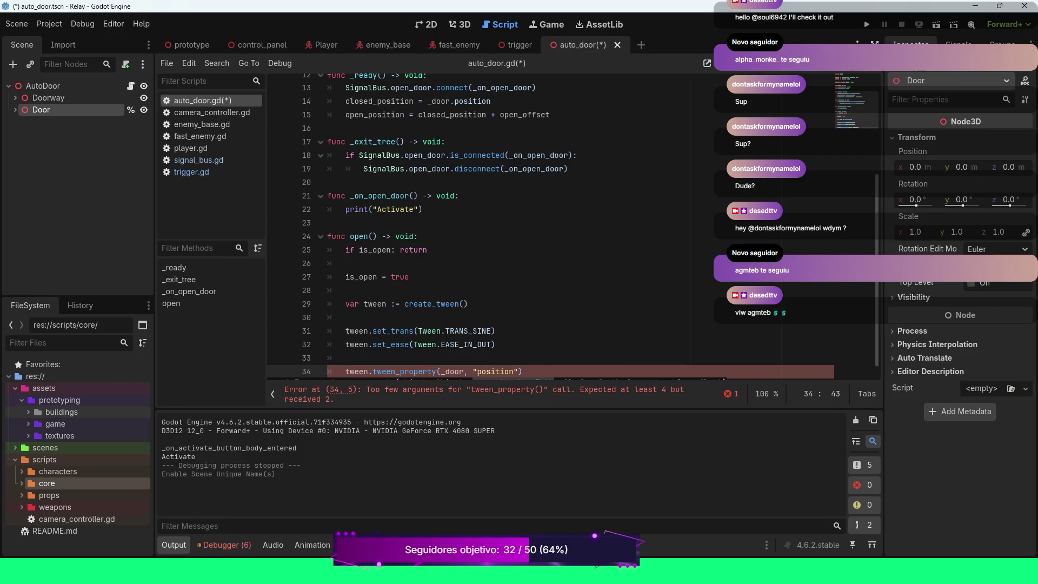
text(, op)
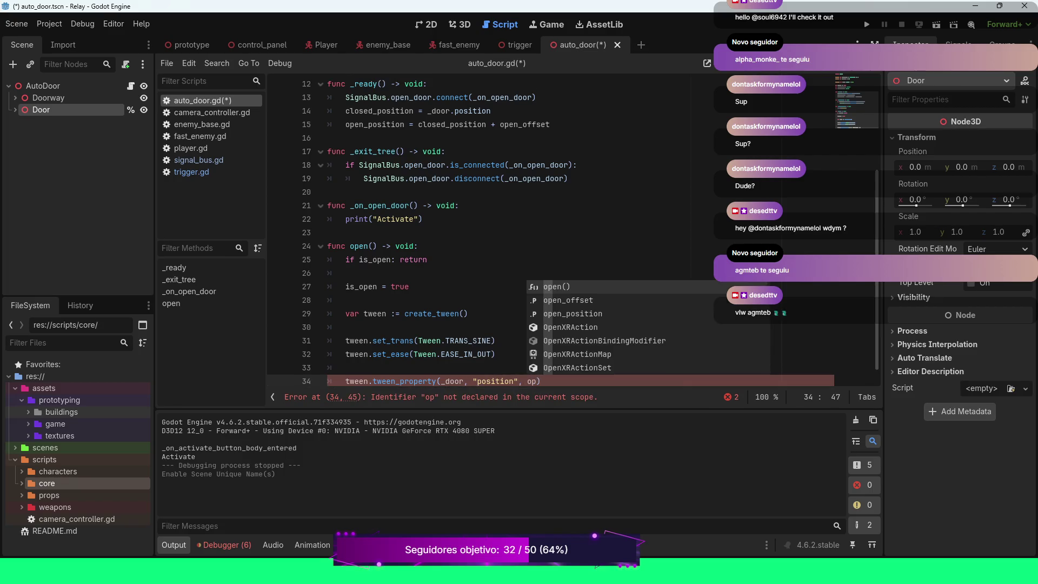
key(Down)
key(Down)
key(Return)
text(, )
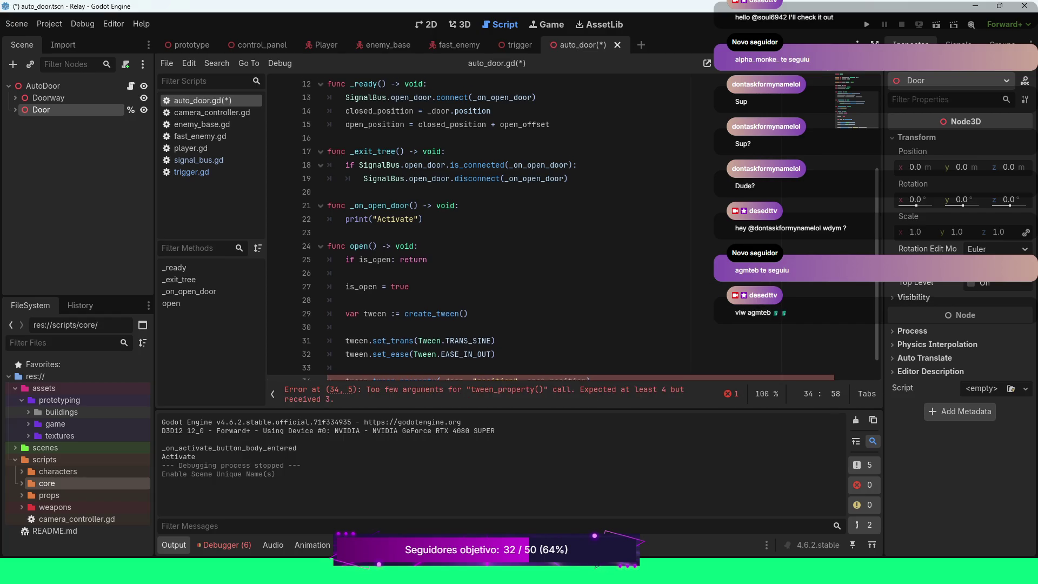
text(dur)
key(Return)
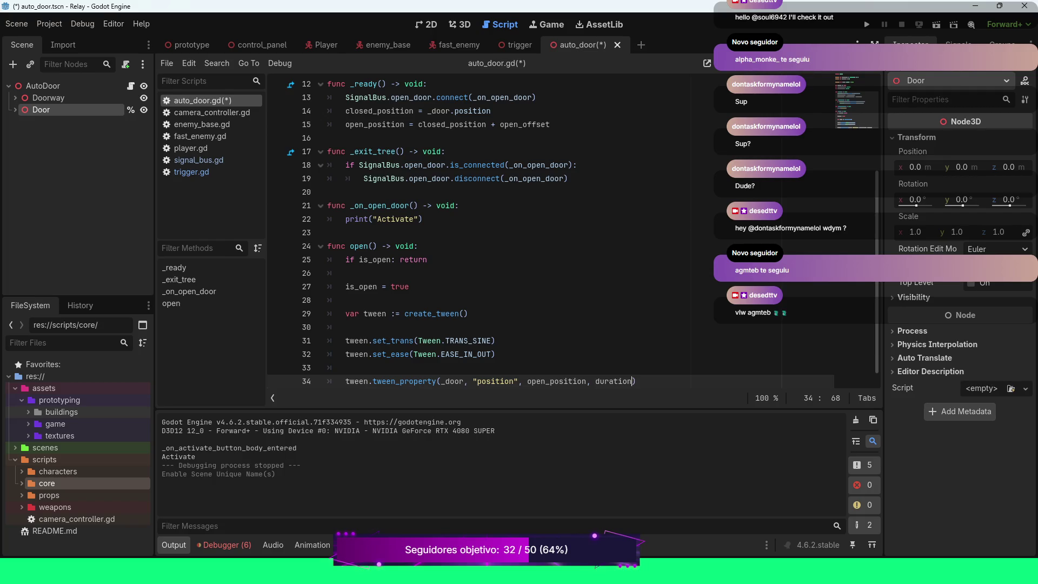
click(418, 246)
scroll(552, 231, down, 1)
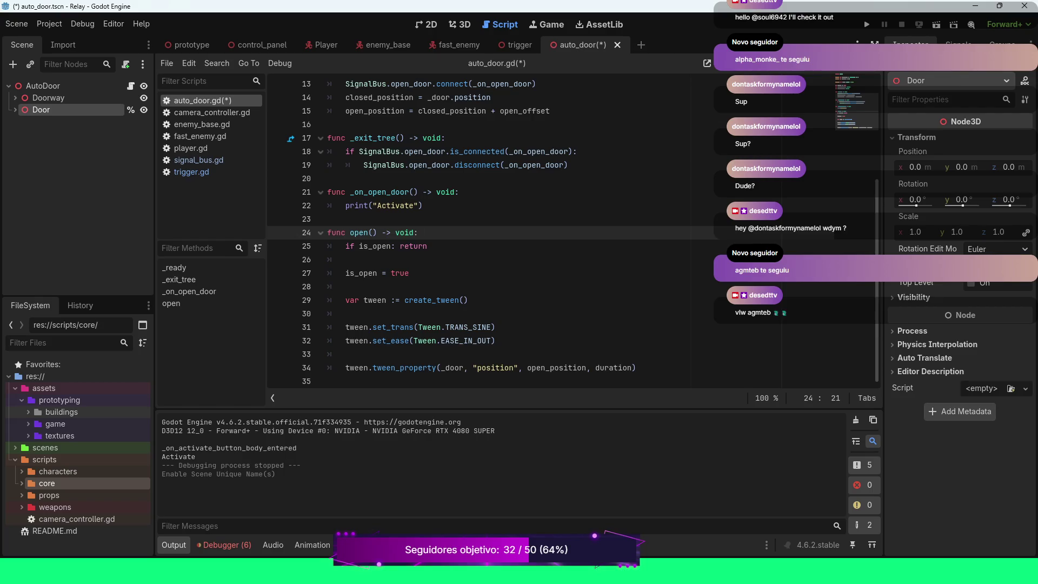
Step: Replace the print call in _on_open_door with a call to open()
key(Up)
key(Up)
key(ctrl+shift+Left)
key(ctrl+shift+Left)
key(ctrl+shift+Left)
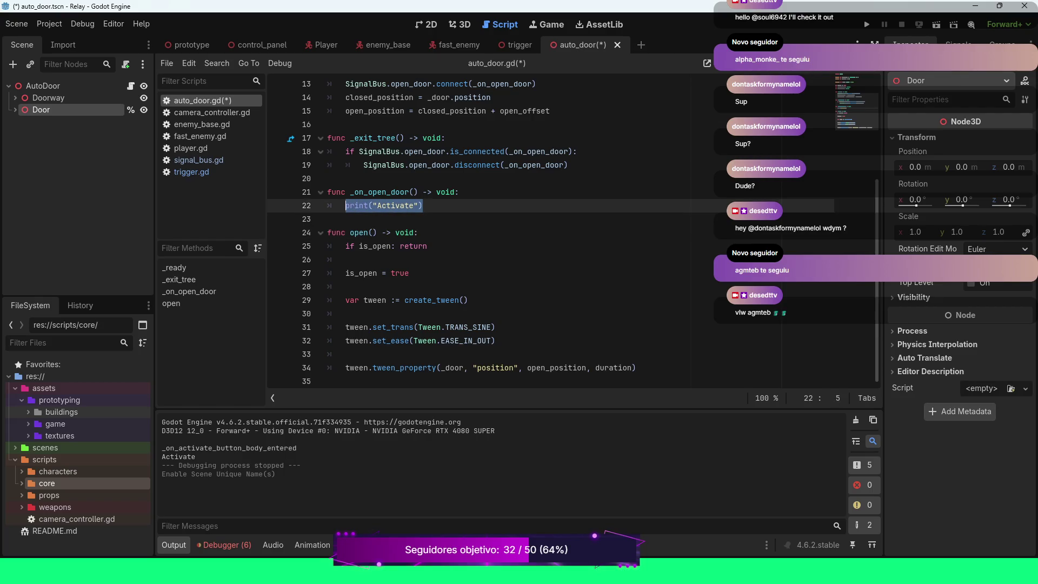
text(open)
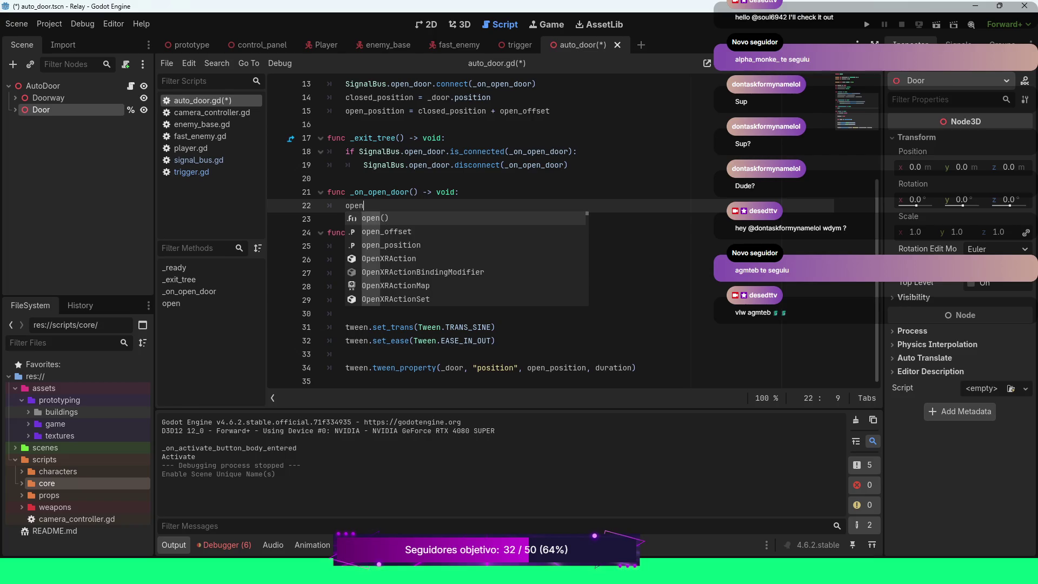
key(Return)
Step: Save auto_door.gd and run the project with F5
key(ctrl+s)
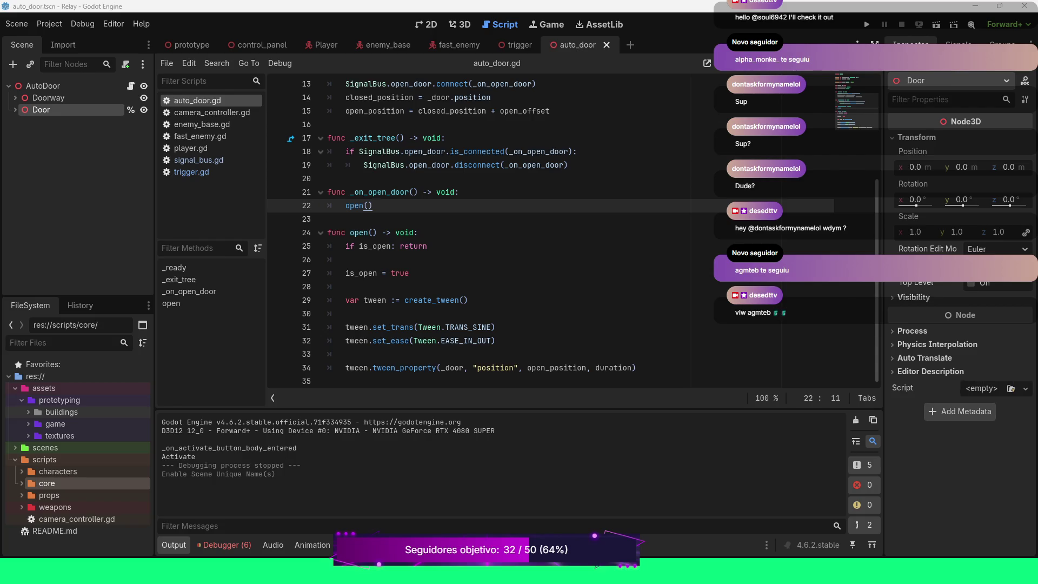
click(569, 165)
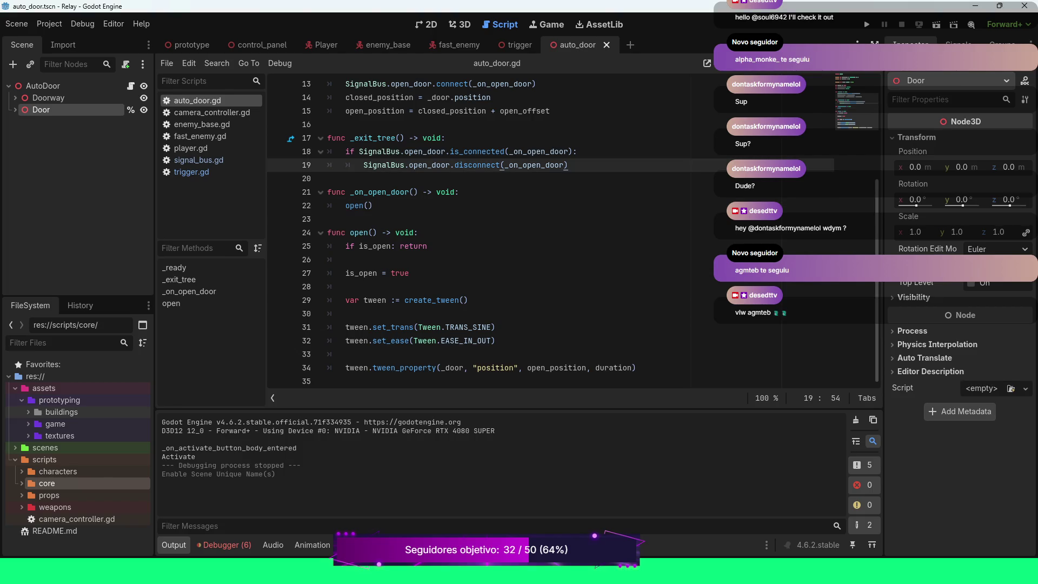
key(F5)
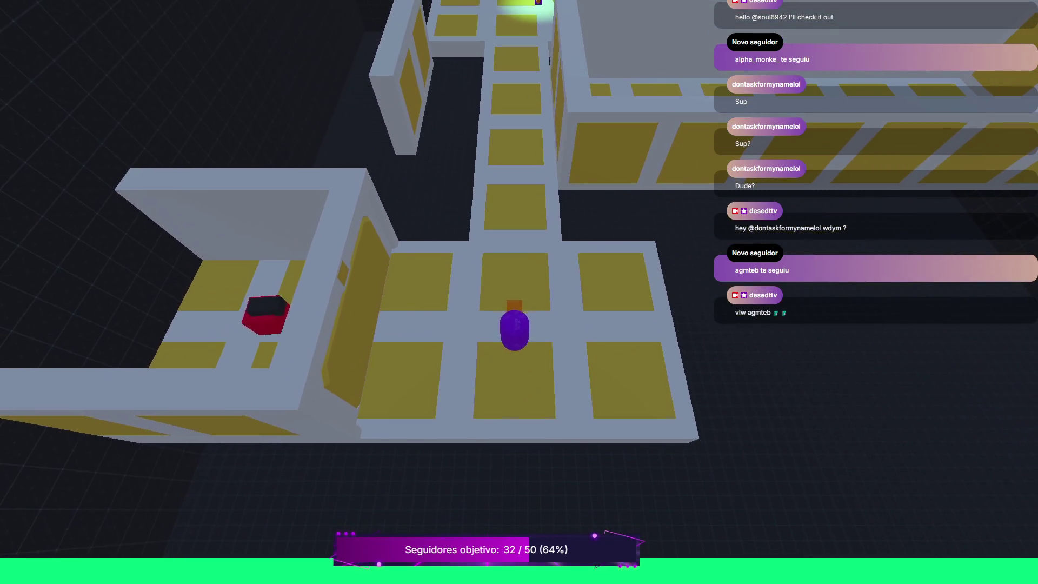
Step: Walk the player up and down the corridor toward the lit terminals to test the doors
key(w)
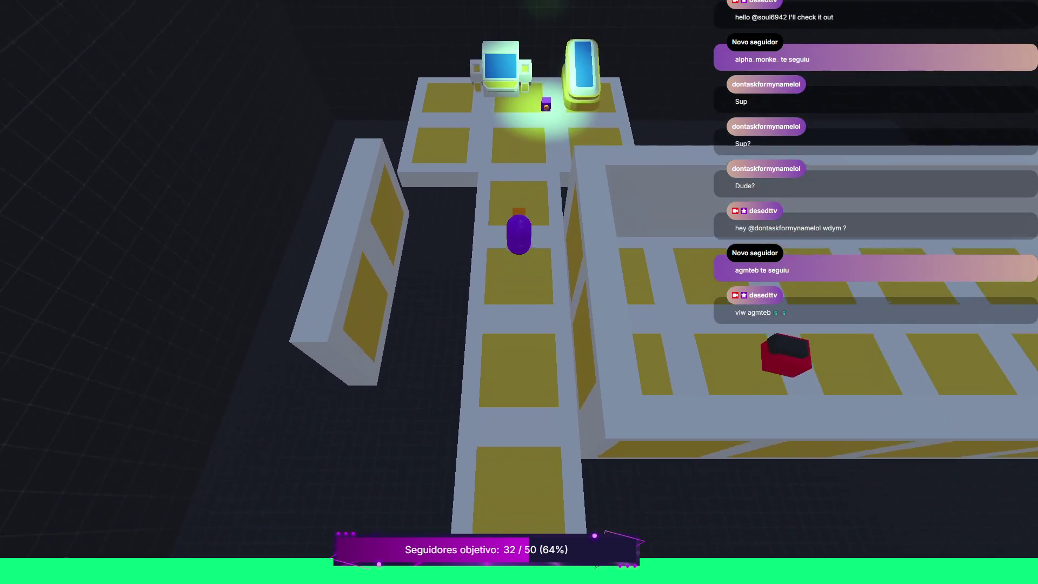
key(w)
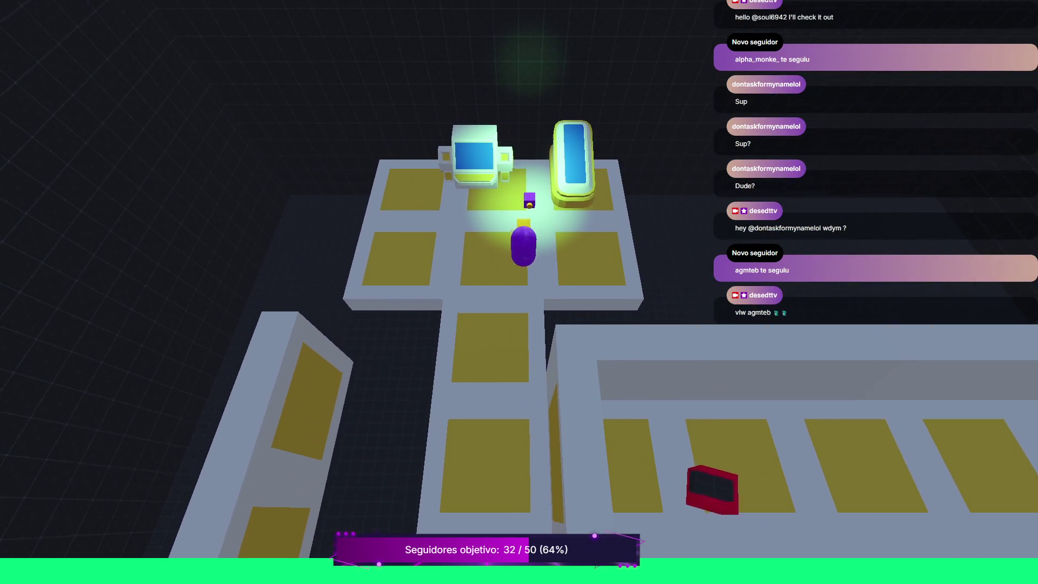
key(s)
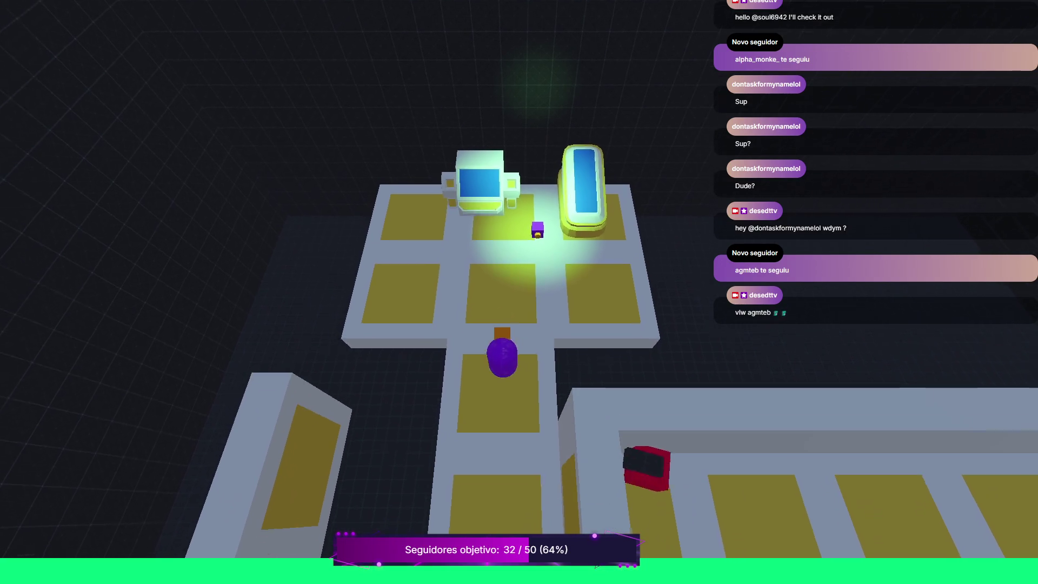
key(s)
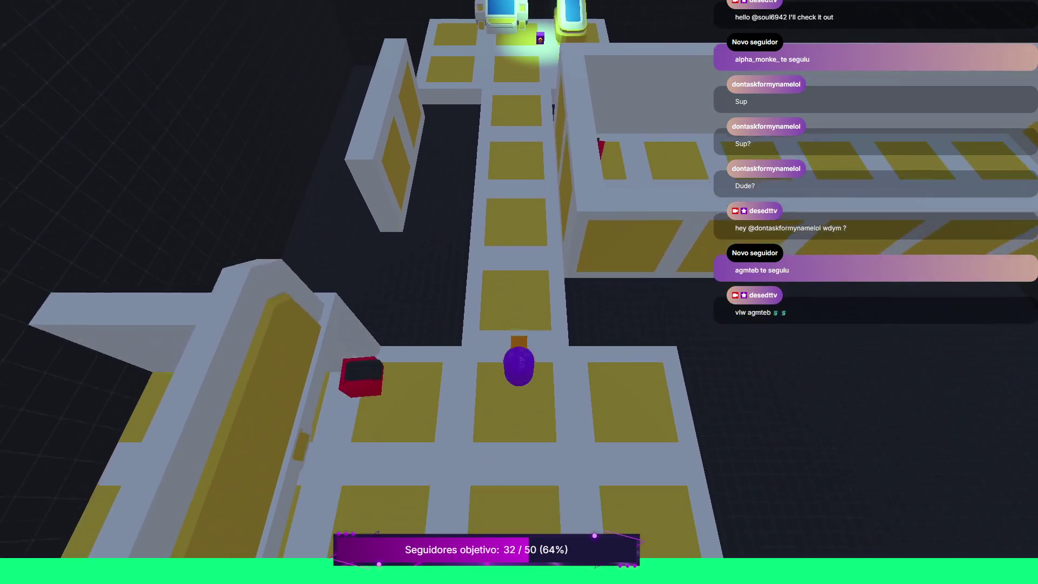
key(s)
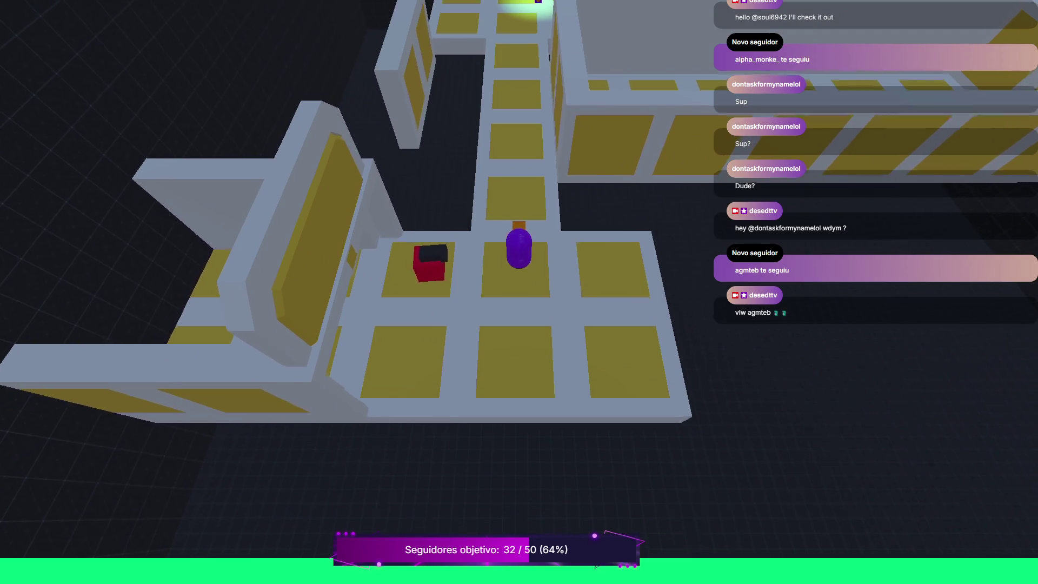
key(w)
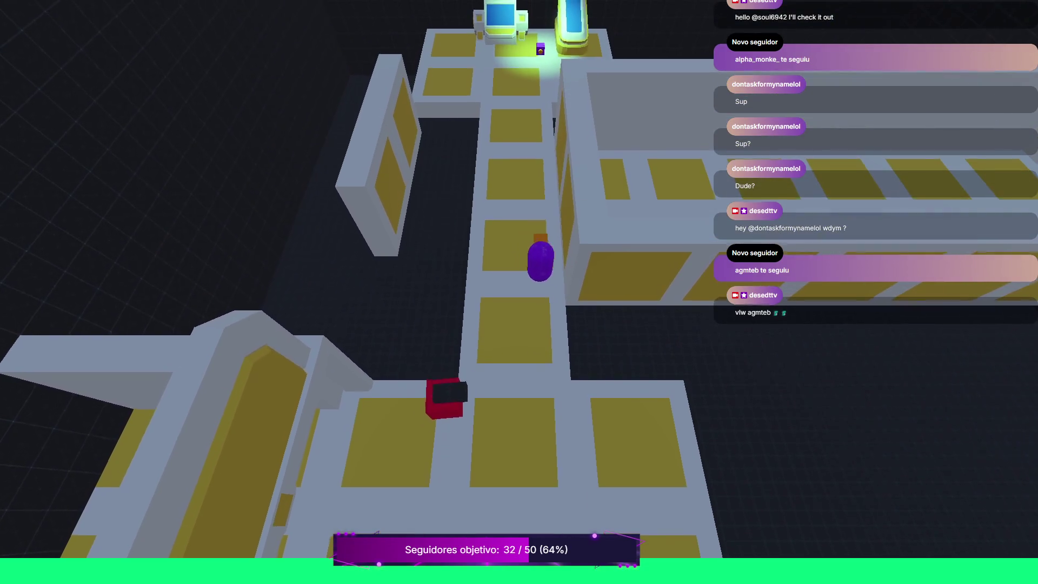
key(w)
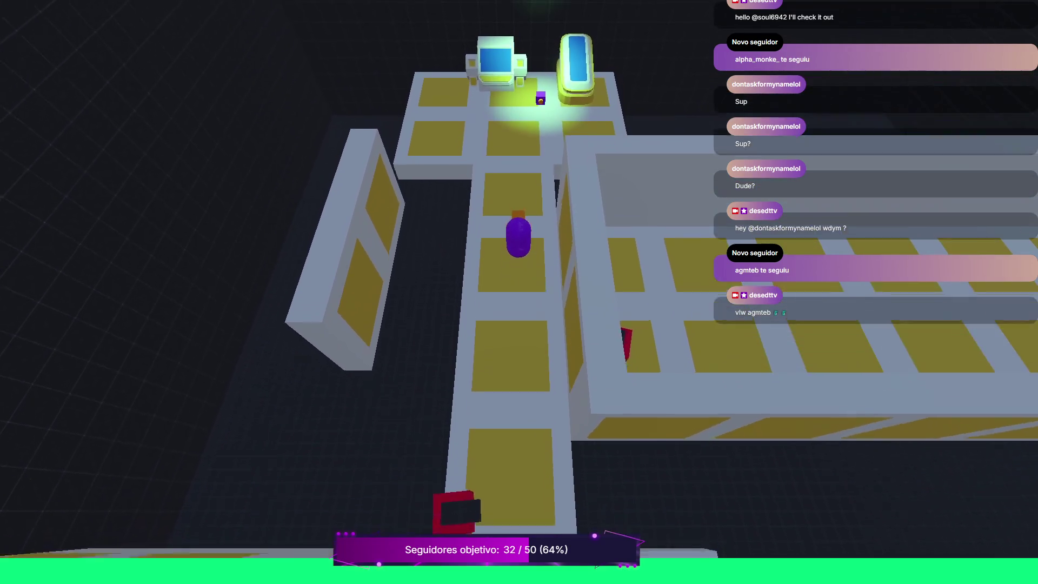
key(w)
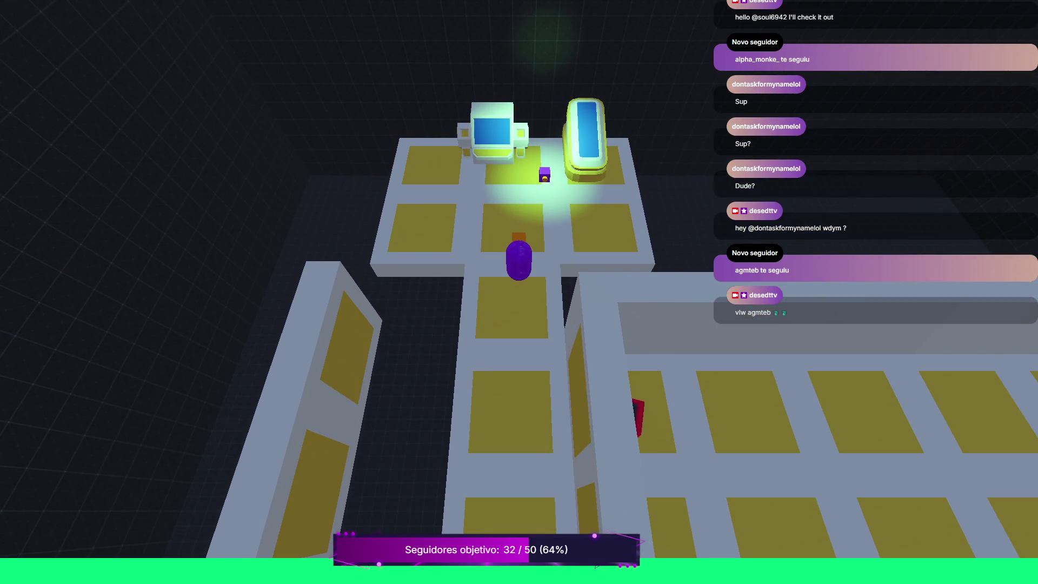
Step: Walk back into the lower room, then stop the game with F8
key(s)
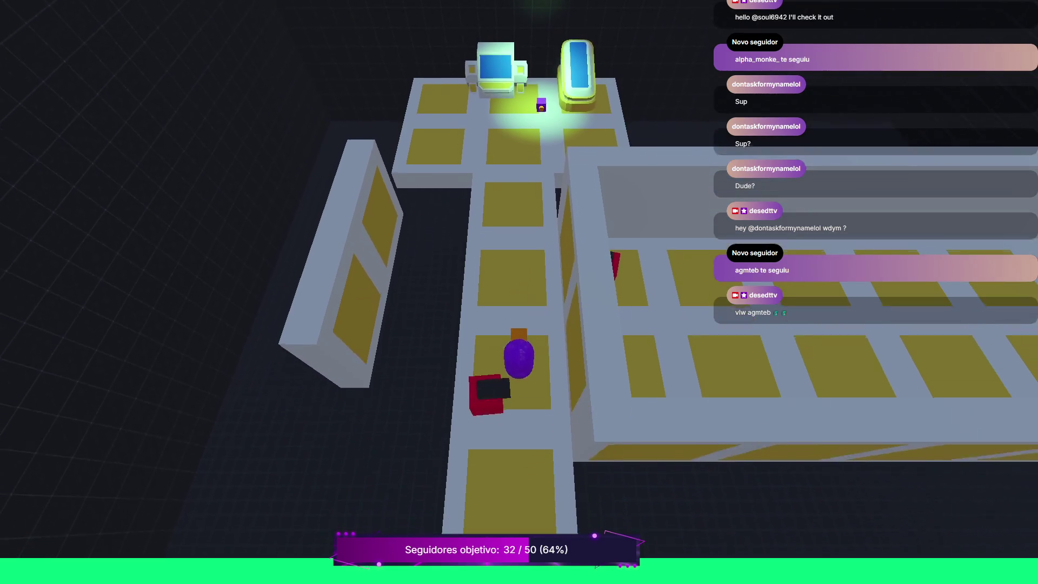
key(s)
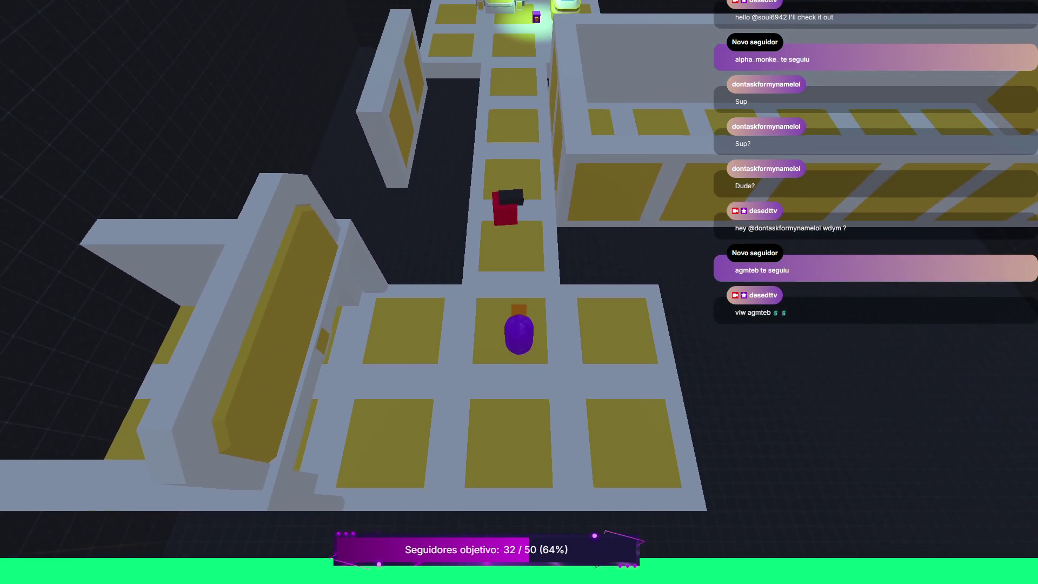
key(a)
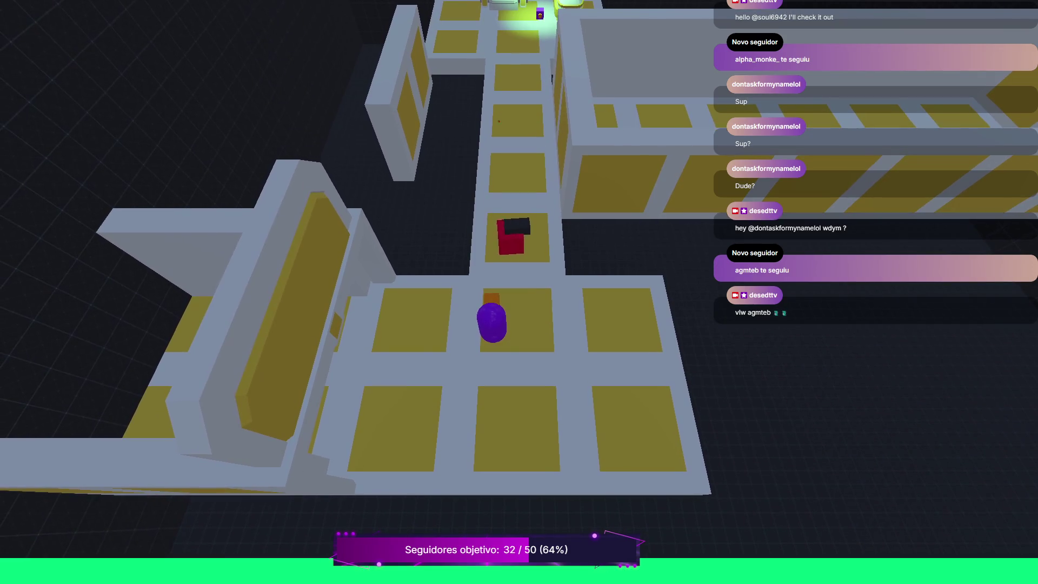
key(s)
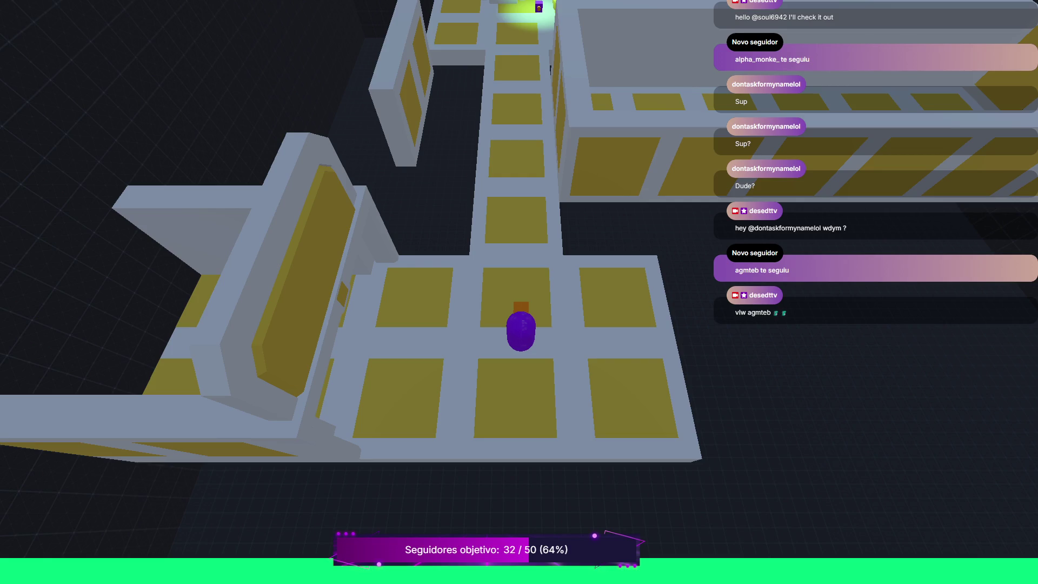
key(F8)
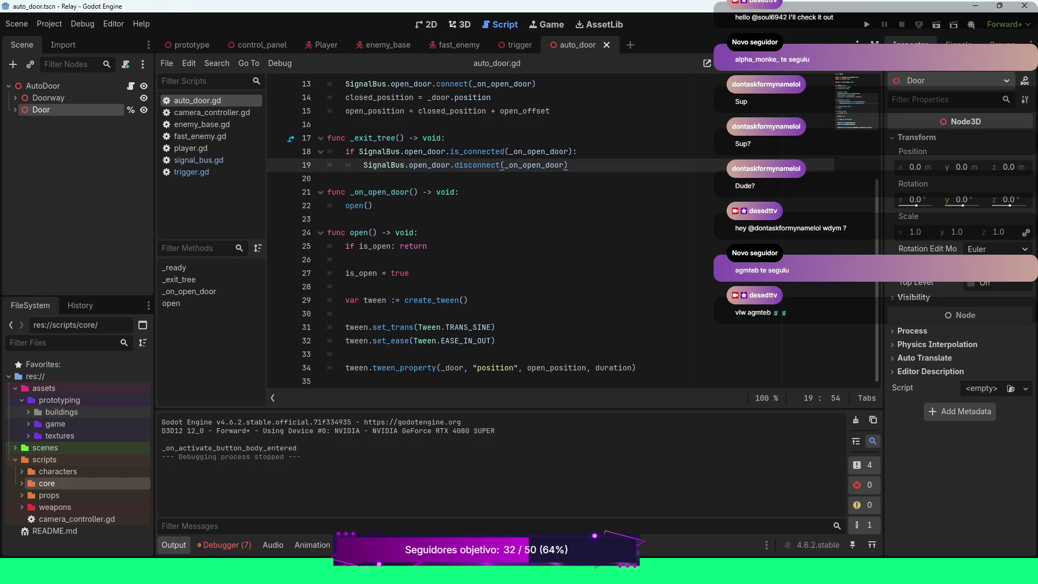
click(189, 45)
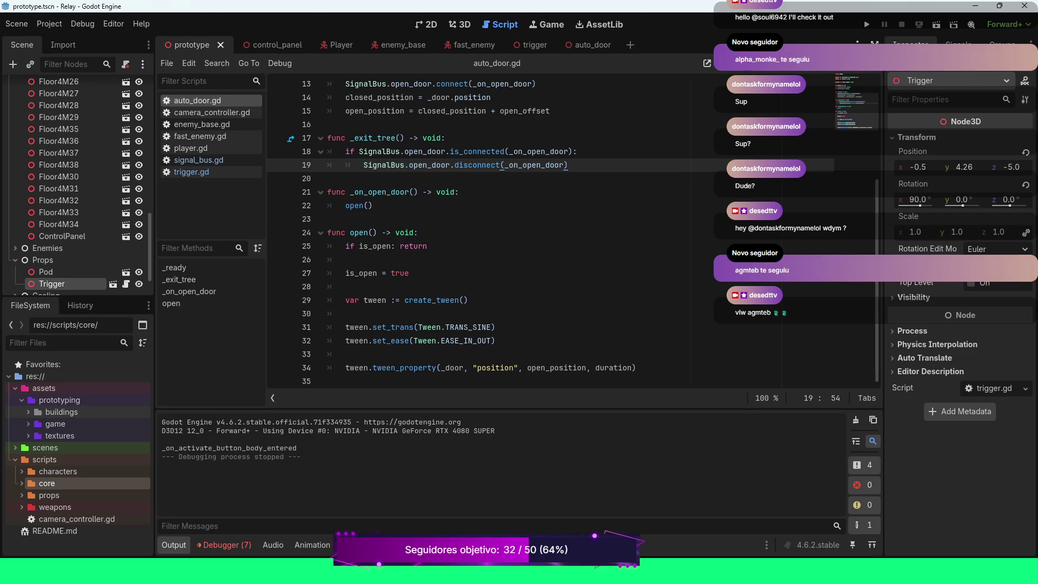
Step: Switch the prototype scene to the 3D view, zoom in, and select Wall4M4
click(459, 25)
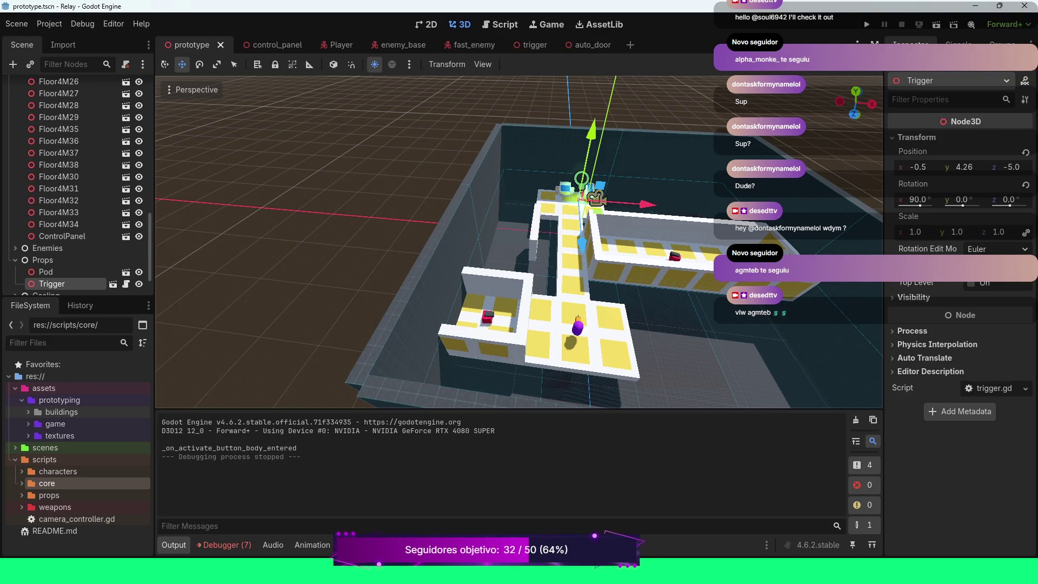
scroll(519, 242, up, 5)
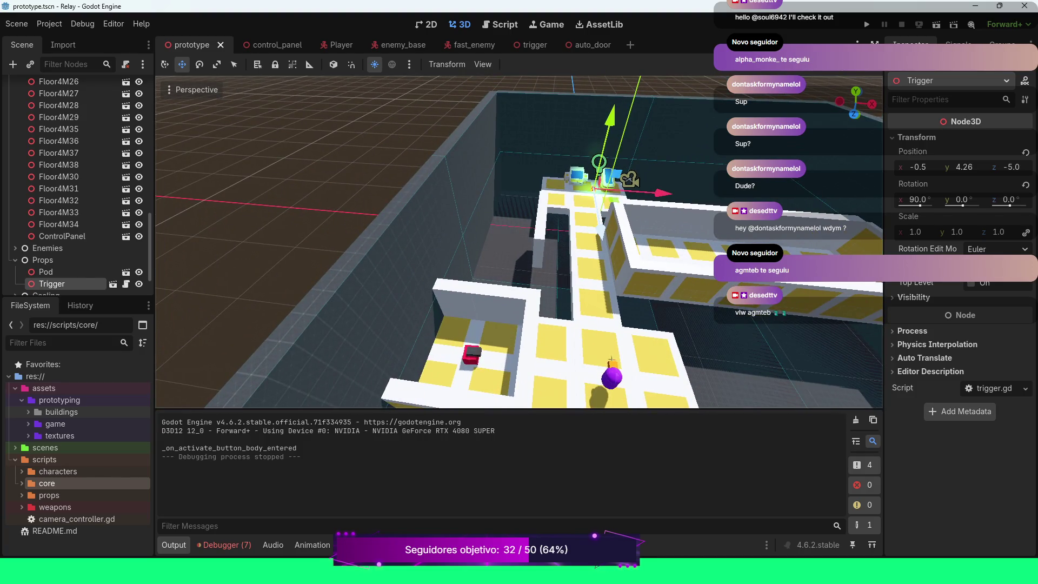
click(622, 254)
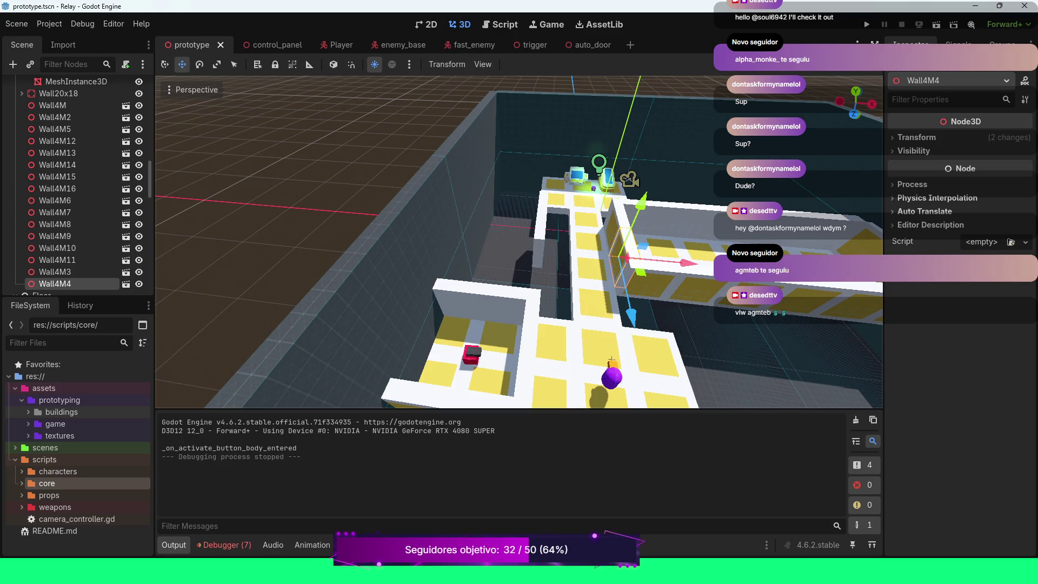
Step: Move Wall4M3 and Wall4M4 together along Z and X, setting their Position z to 20
ctrl+click(54, 271)
drag(627, 297, 664, 408)
drag(708, 361, 763, 369)
scroll(764, 369, down, 5)
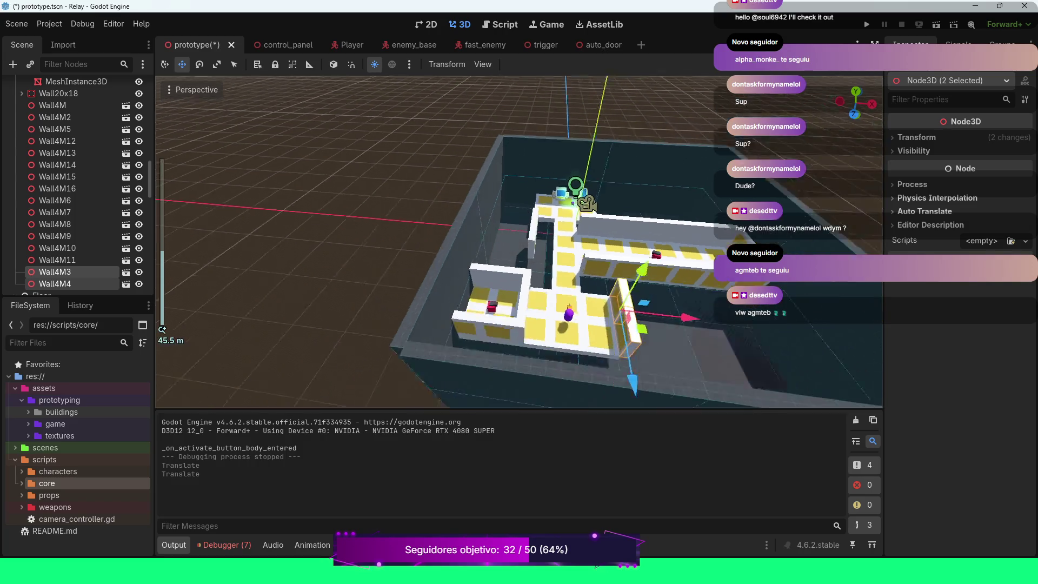
scroll(519, 241, up, 5)
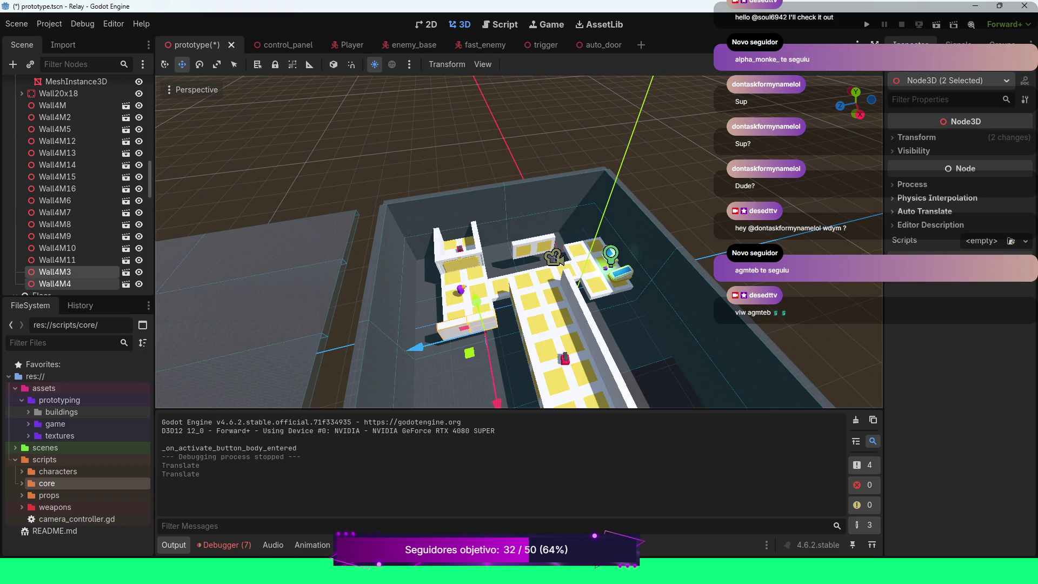
scroll(519, 241, up, 3)
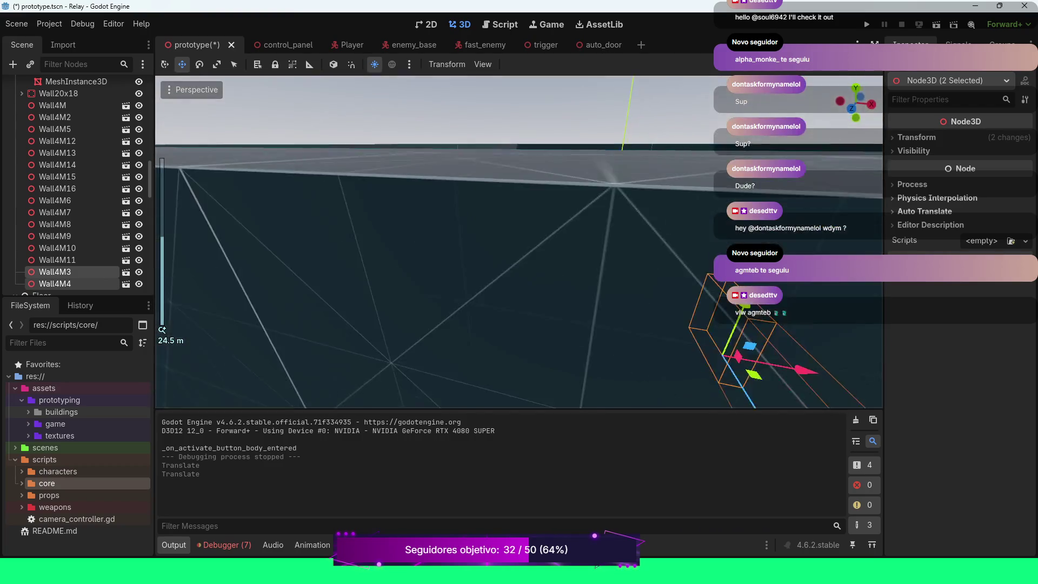
scroll(519, 241, up, 1)
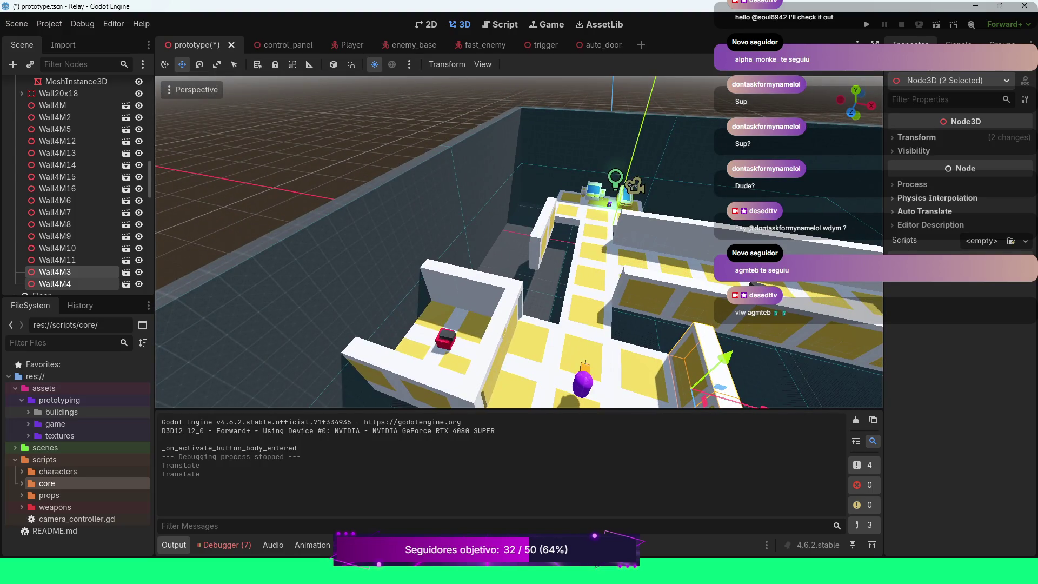
click(916, 136)
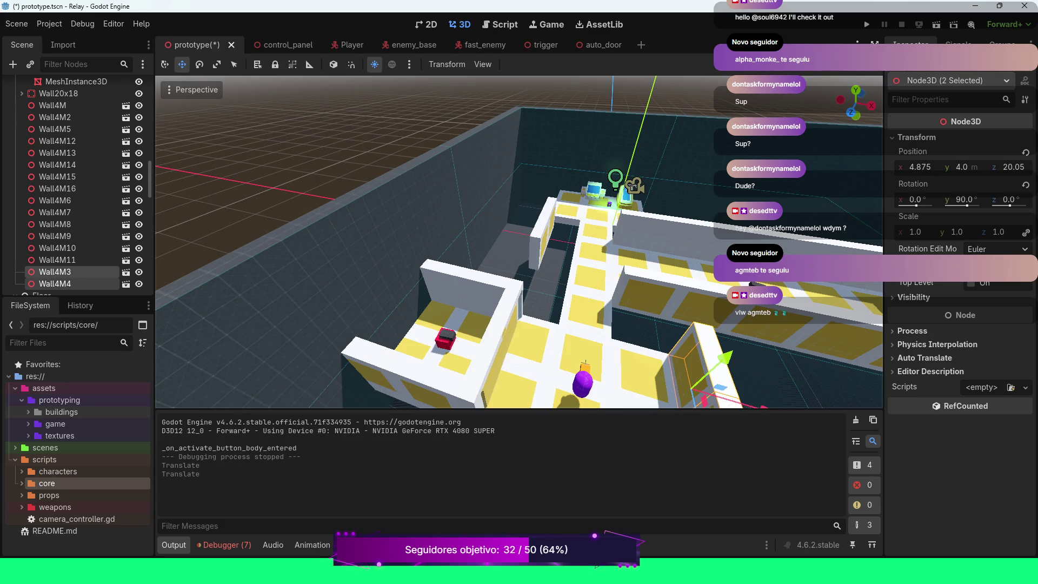
click(1013, 167)
text(20)
key(Return)
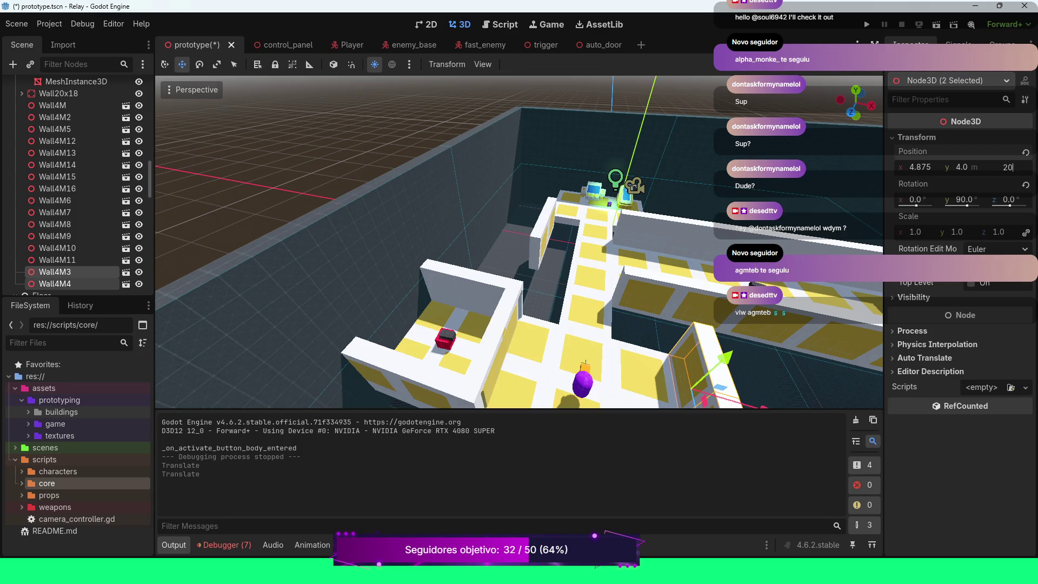
Step: Push Wall4M4 alone back along its Z axis
scroll(519, 242, down, 3)
drag(520, 242, 611, 273)
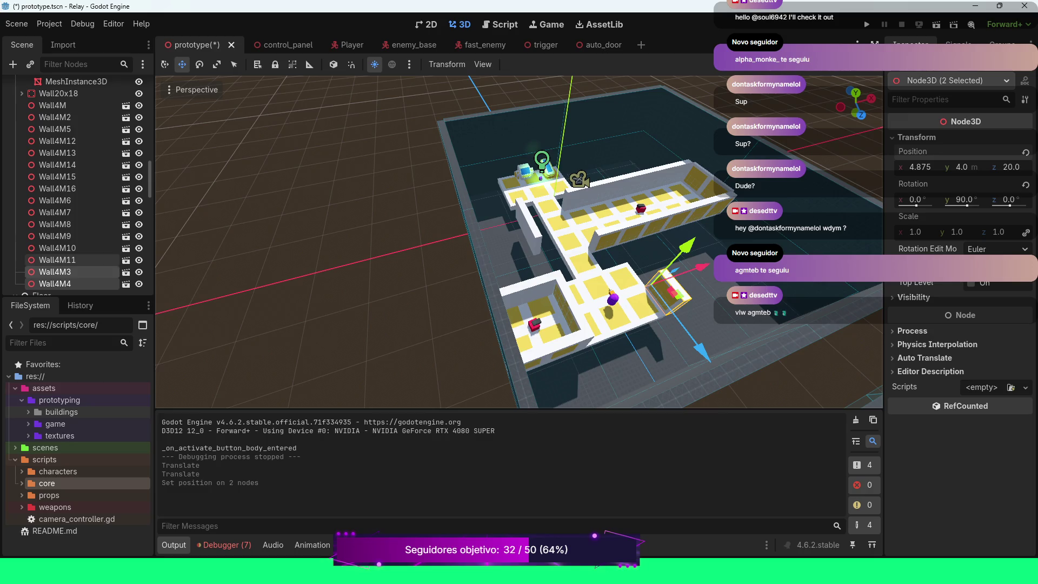
click(54, 283)
drag(701, 352, 670, 311)
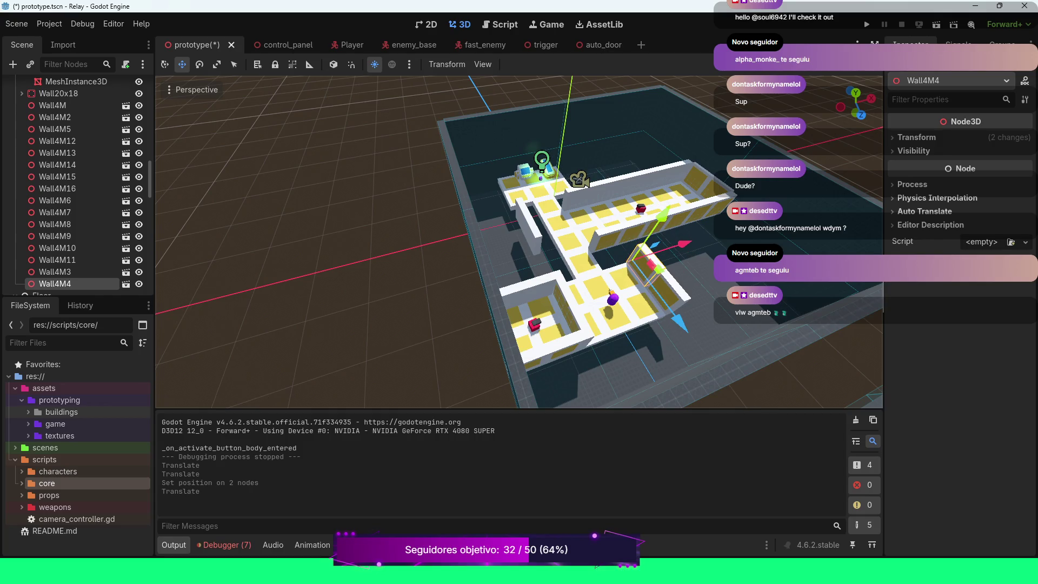
Step: Set Wall4M4's position to z 16 and x 4
click(916, 138)
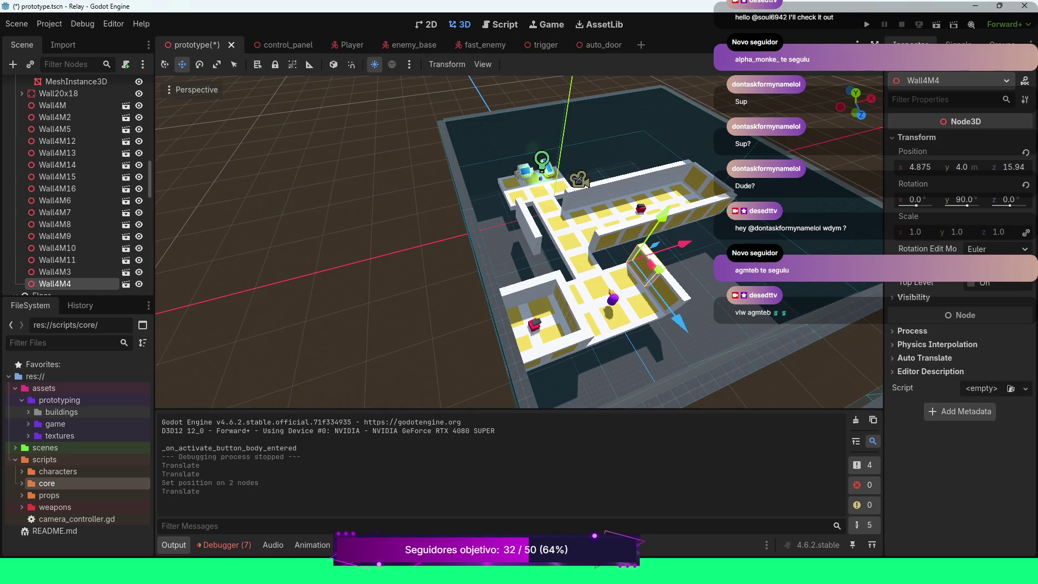
click(1013, 167)
text(16)
key(Return)
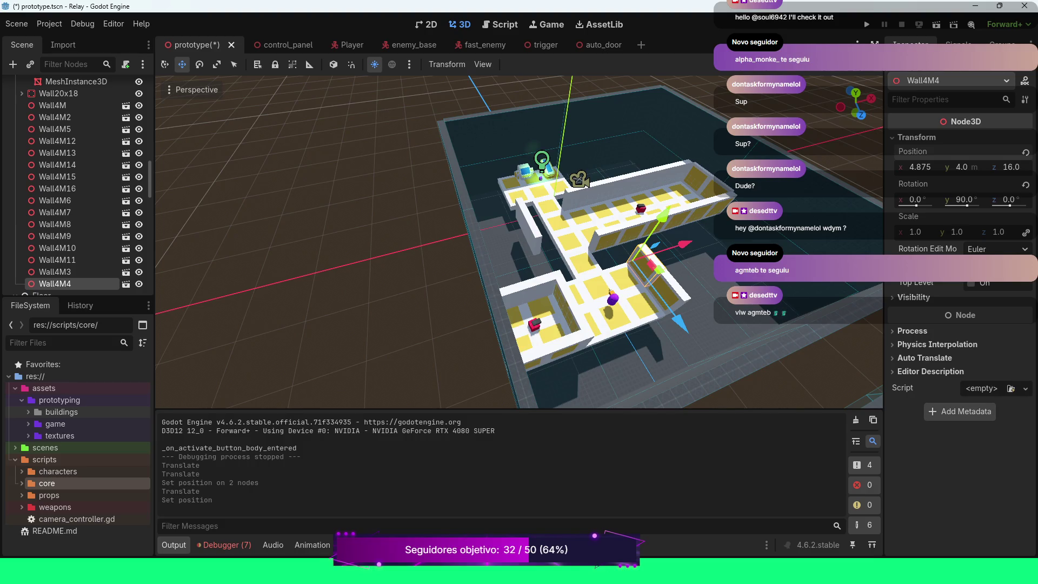
click(920, 167)
text(4)
key(Return)
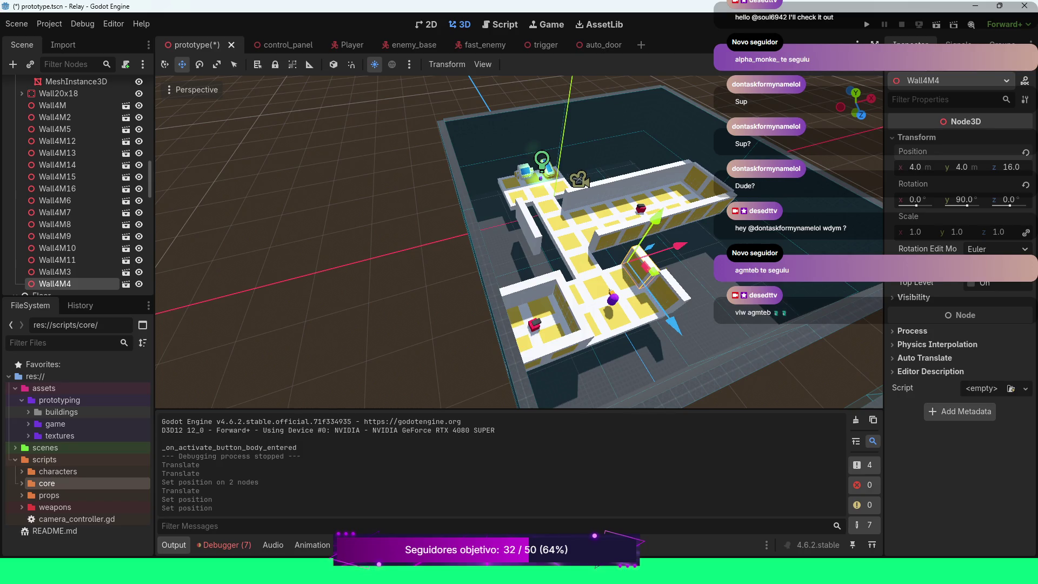
Step: Compare Wall4M3 with Wall4M4 and slide Wall4M4 outward along X
scroll(519, 241, up, 2)
scroll(519, 241, up, 5)
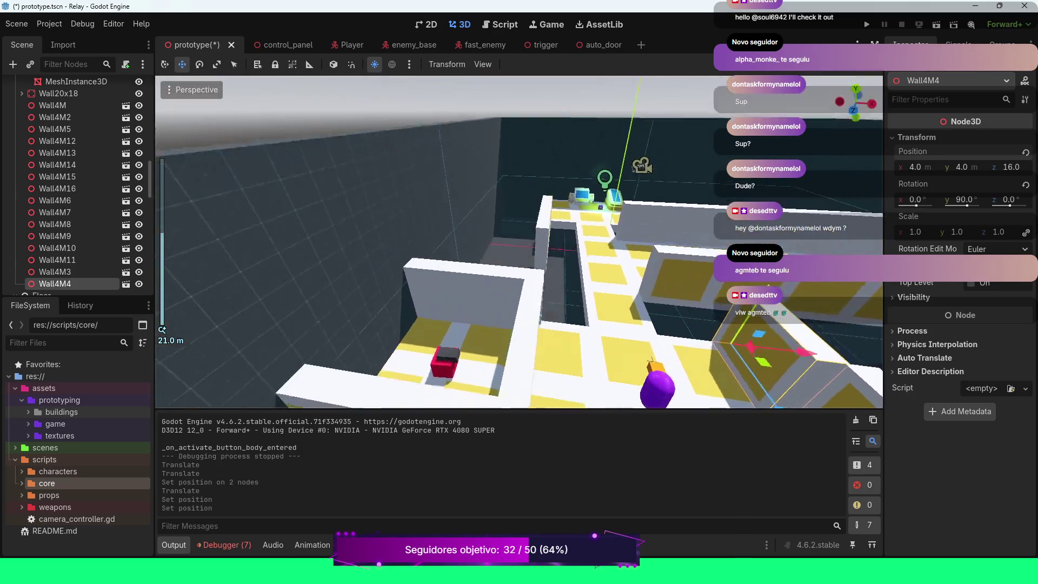
scroll(519, 242, down, 5)
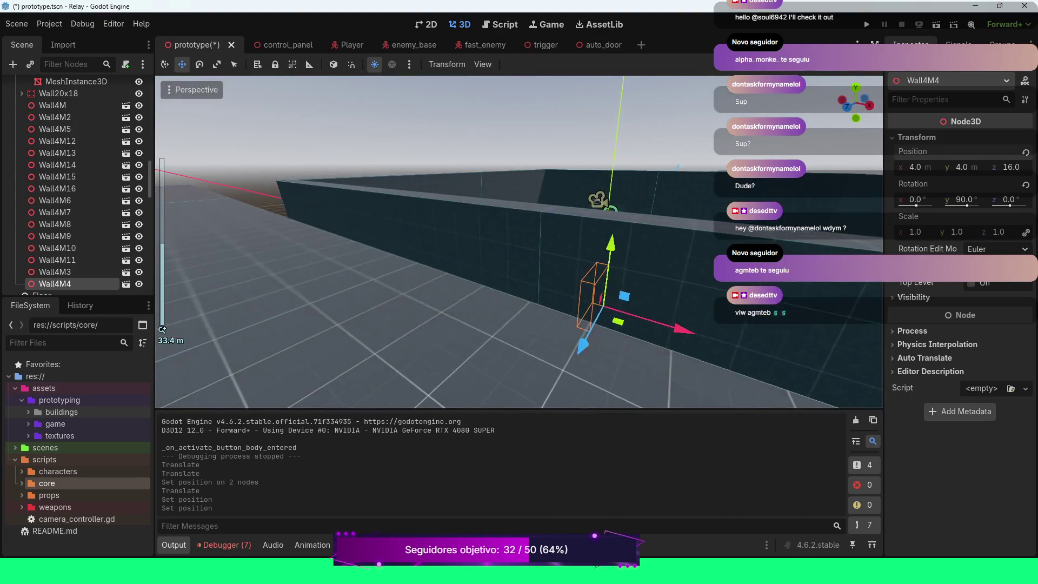
scroll(519, 242, up, 5)
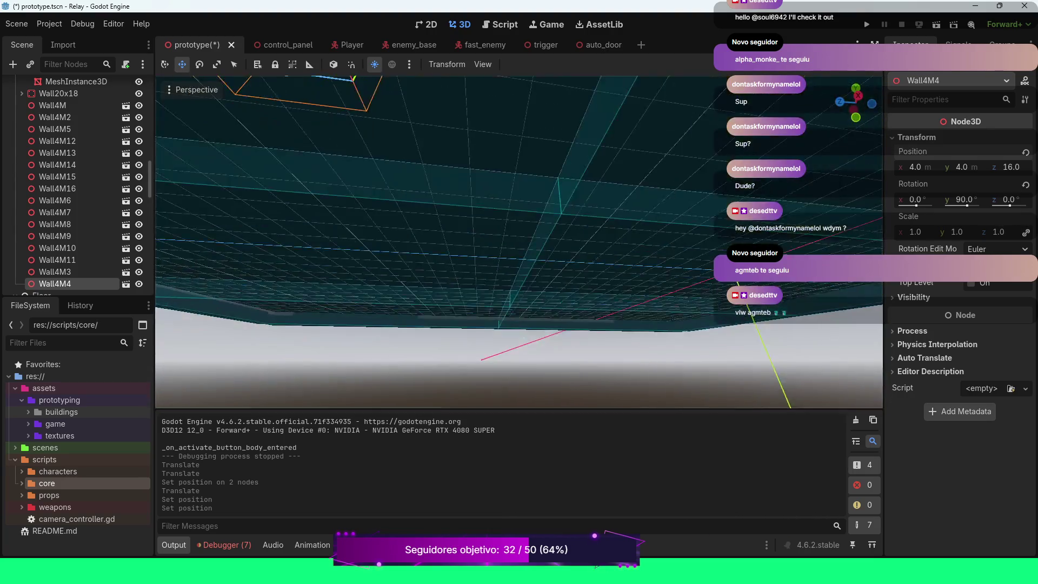
scroll(519, 241, down, 5)
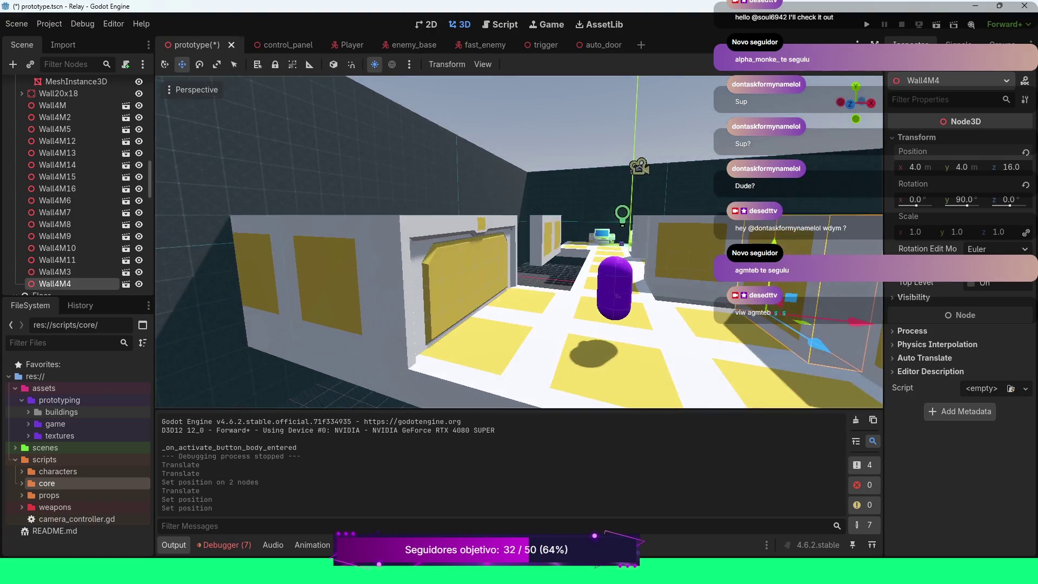
scroll(519, 242, down, 3)
scroll(519, 241, up, 3)
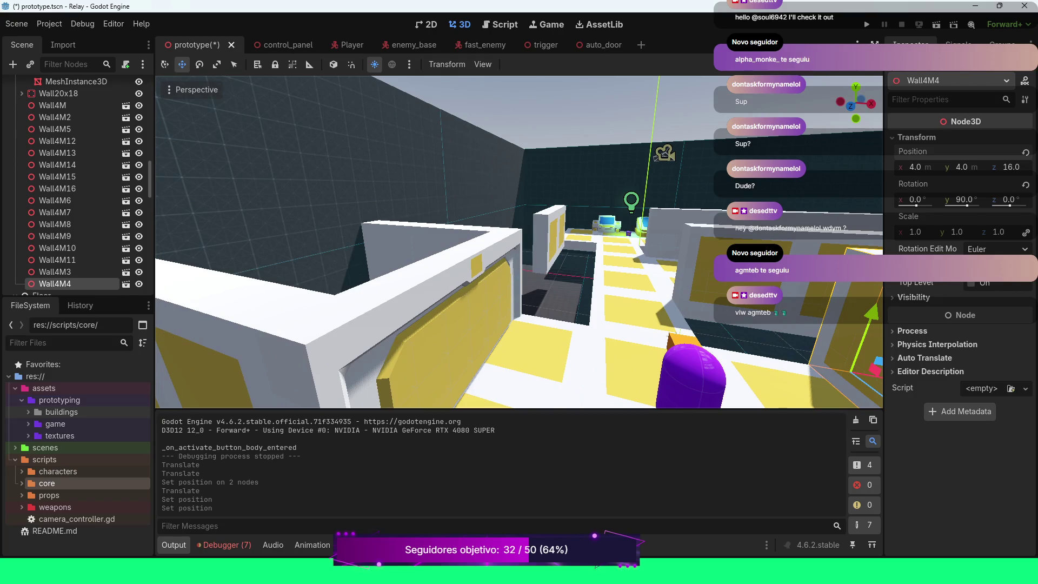
scroll(519, 242, up, 4)
scroll(519, 242, down, 4)
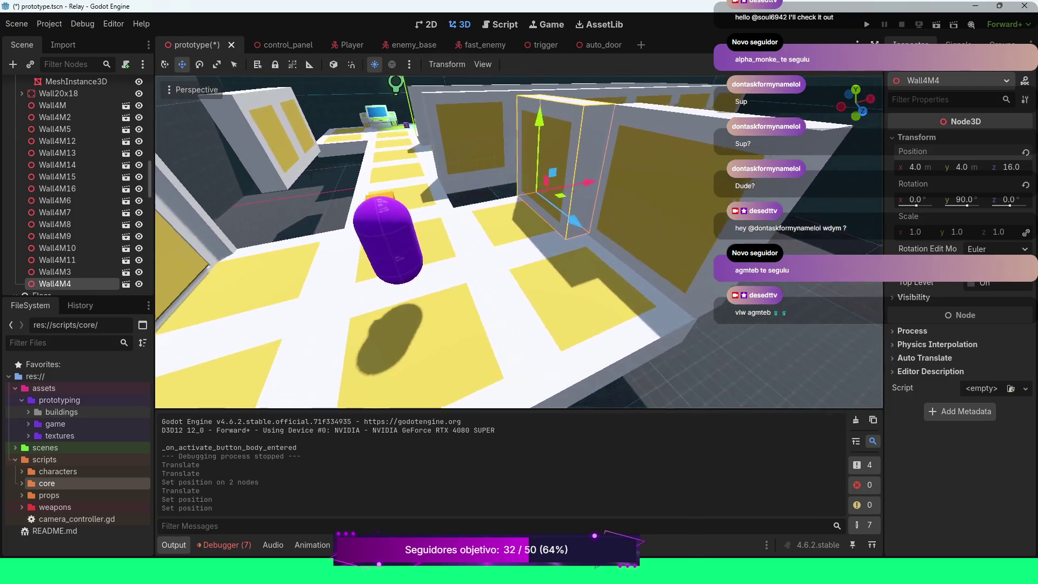
scroll(519, 242, up, 1)
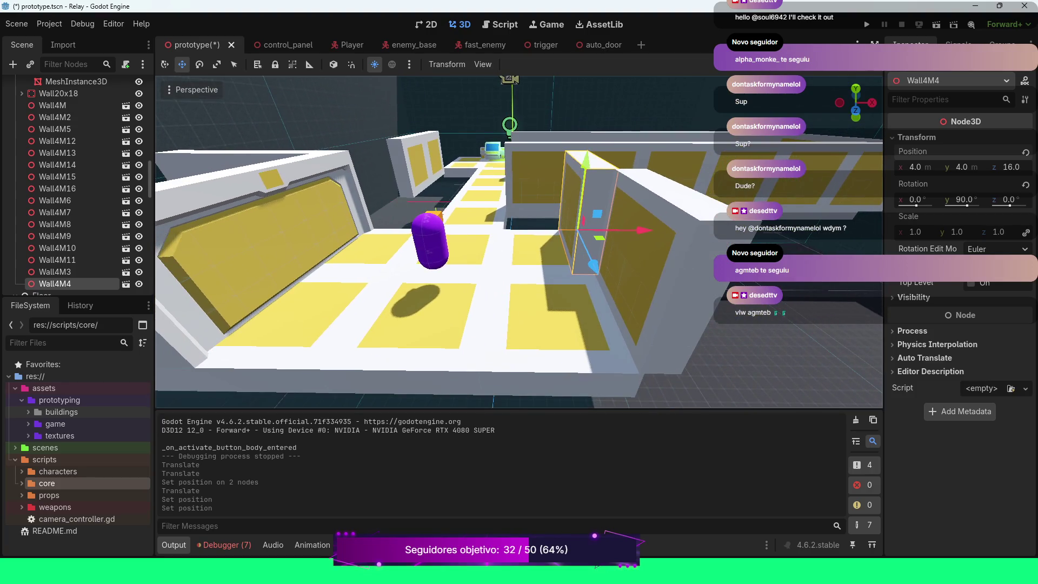
scroll(519, 242, down, 1)
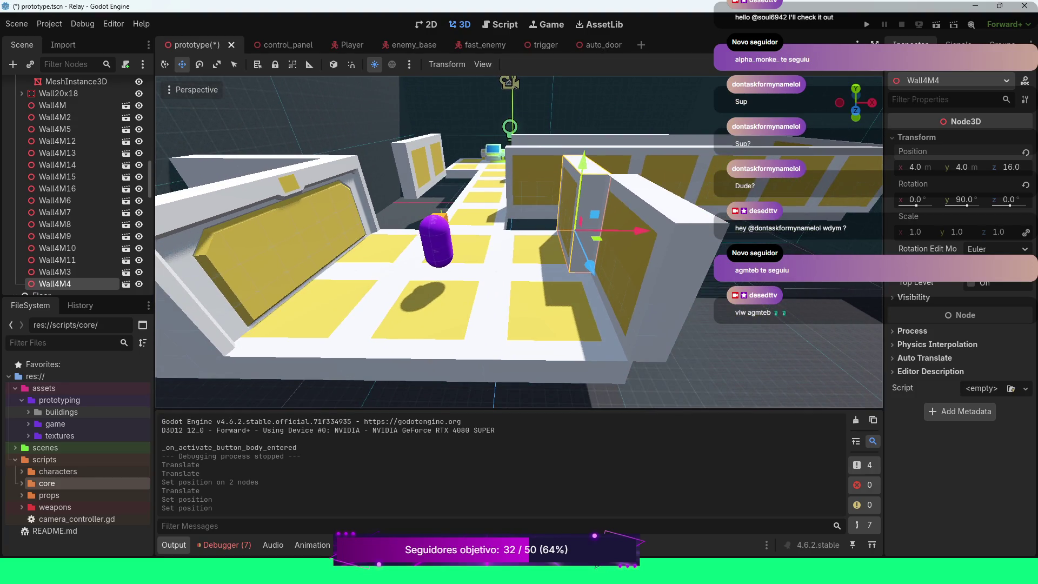
click(57, 272)
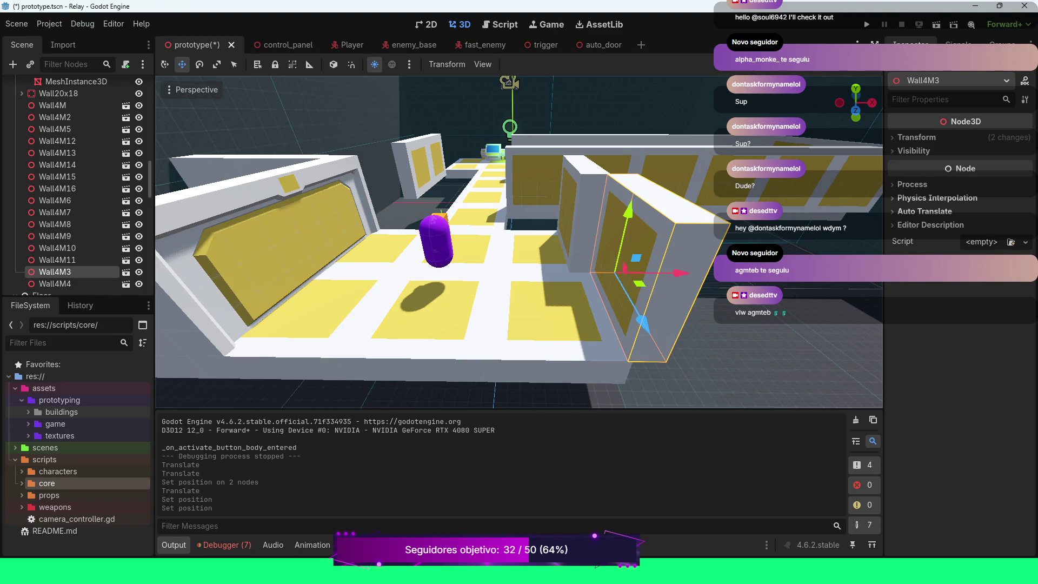
click(55, 283)
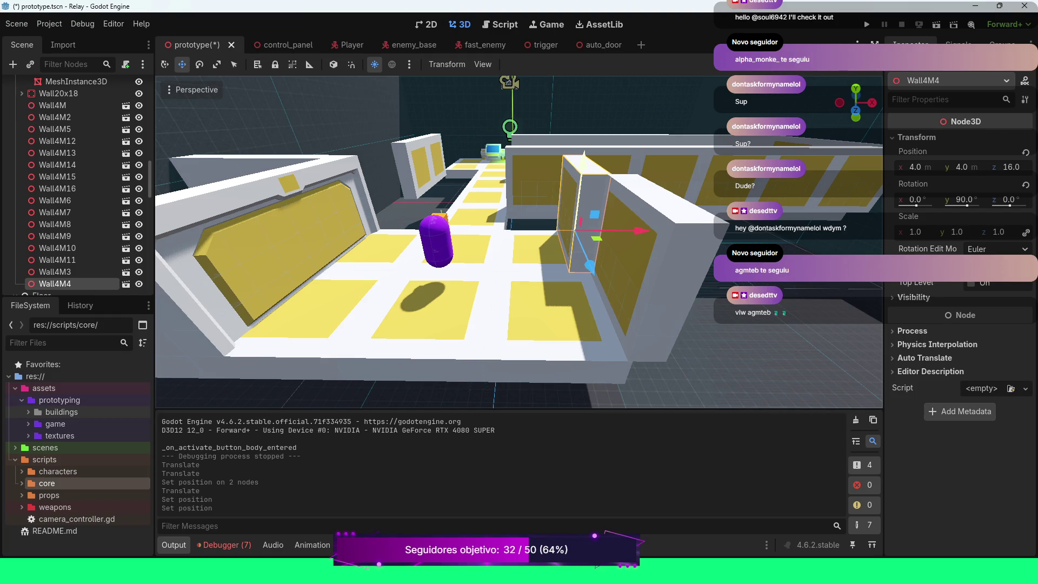
mouse_move(633, 231)
mouse_down()
mouse_move(661, 231)
mouse_move(651, 231)
mouse_up()
Step: Set Position X to 5 on both Wall4M4 and Wall4M3
click(919, 166)
text(5)
key(Return)
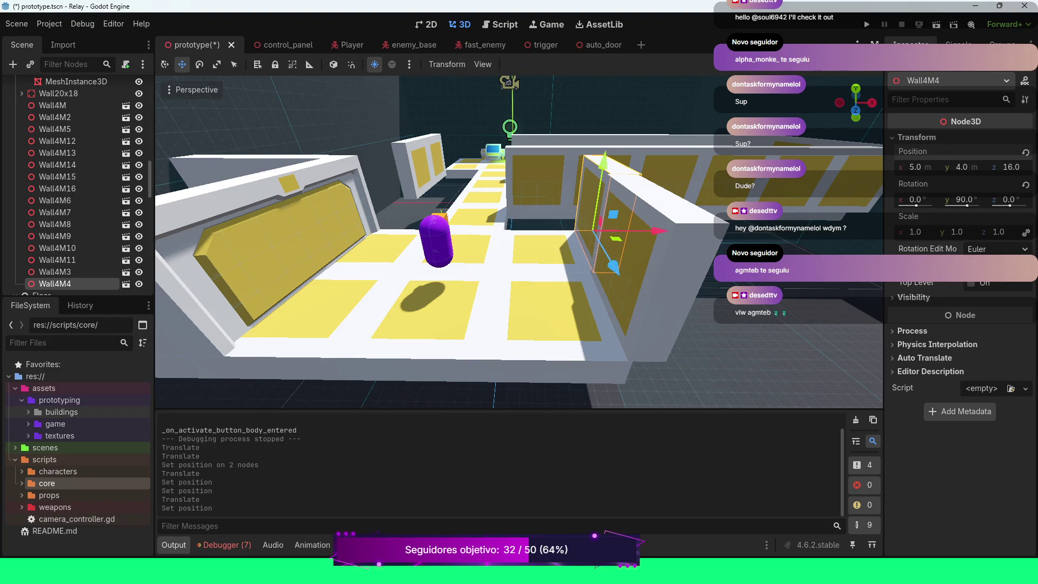
click(57, 271)
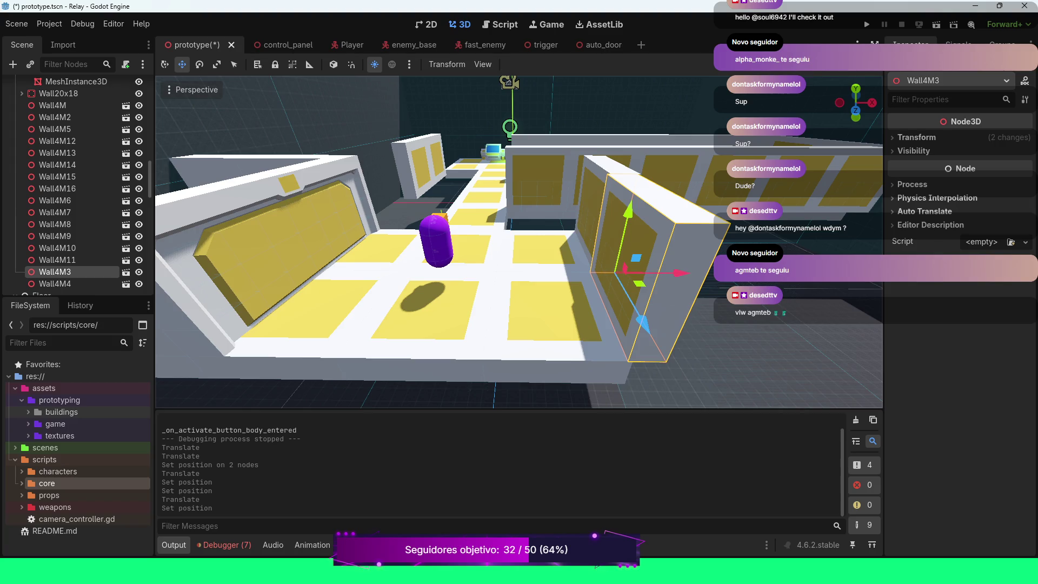
click(919, 167)
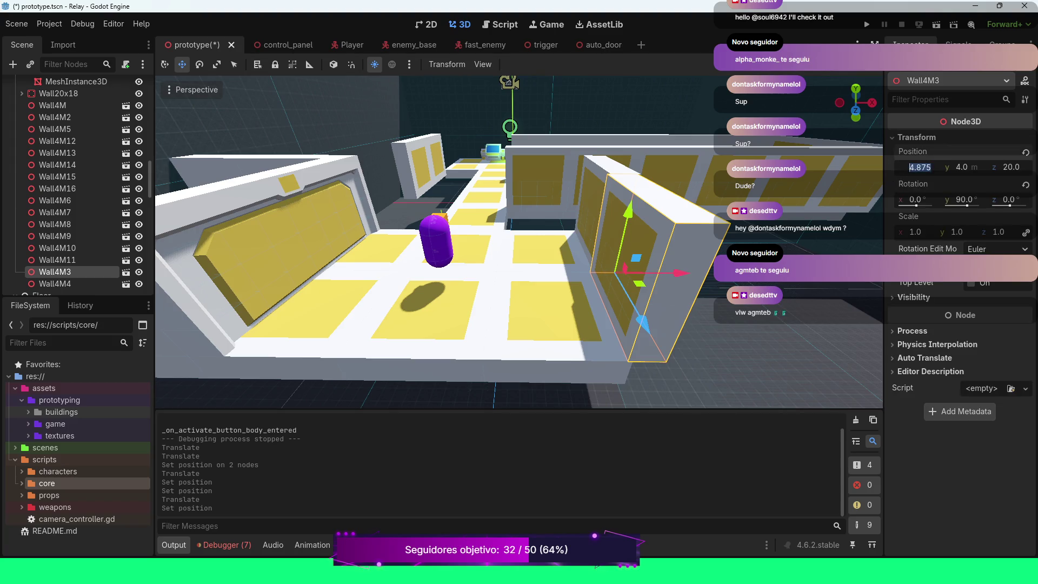
text(5)
key(Return)
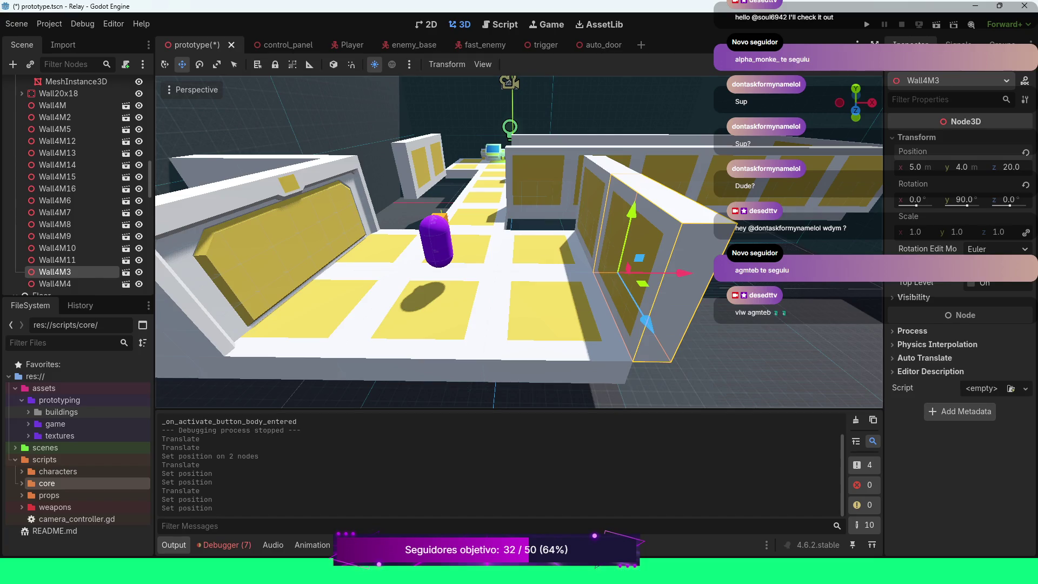
Step: Orbit the view around the corridor to check the aligned walls
scroll(572, 340, up, 5)
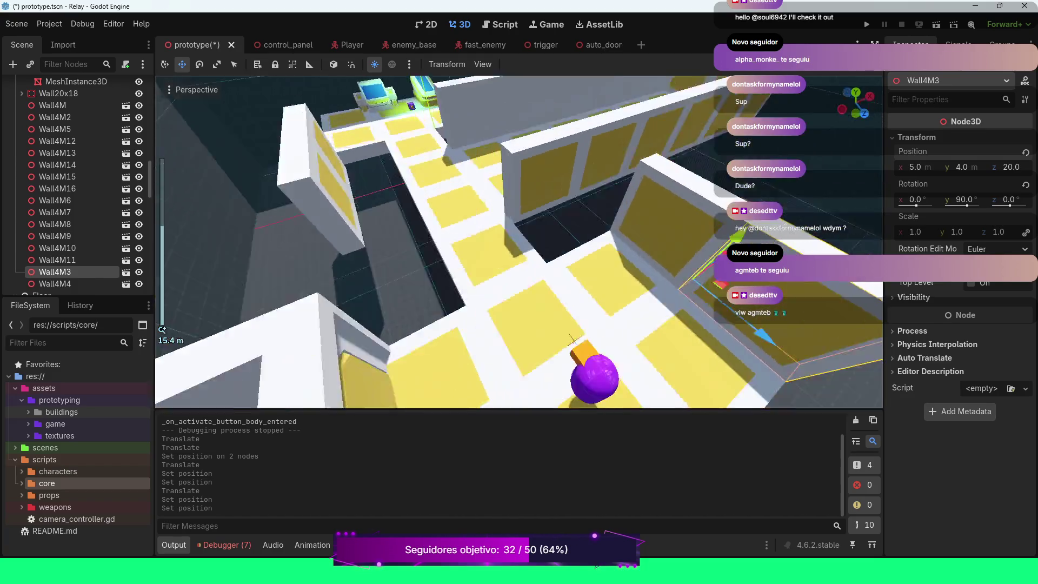
mouse_move(572, 339)
mouse_down()
mouse_move(699, 259)
mouse_move(588, 280)
mouse_move(435, 279)
mouse_up()
scroll(698, 259, down, 3)
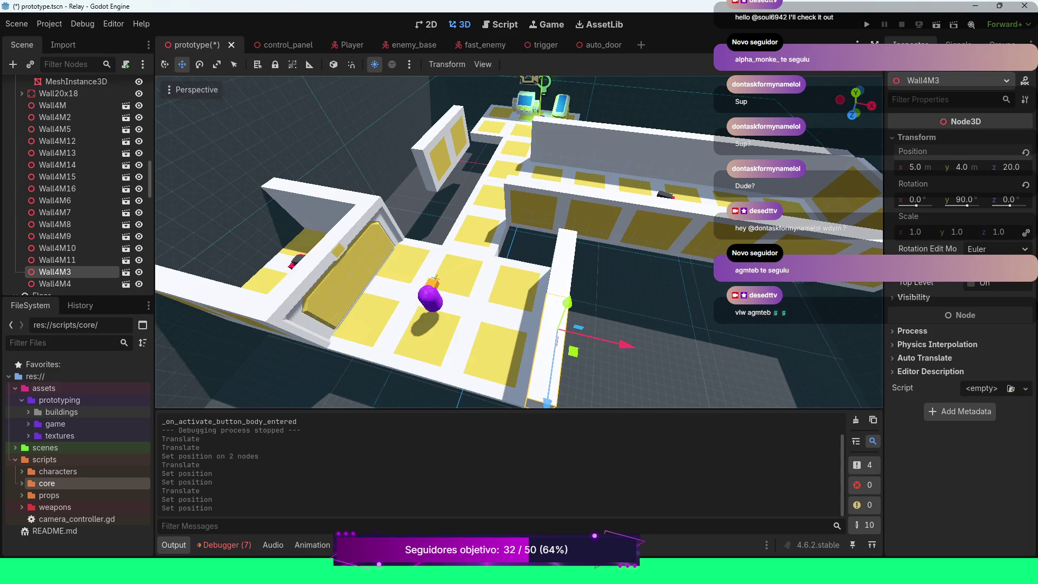
click(357, 254)
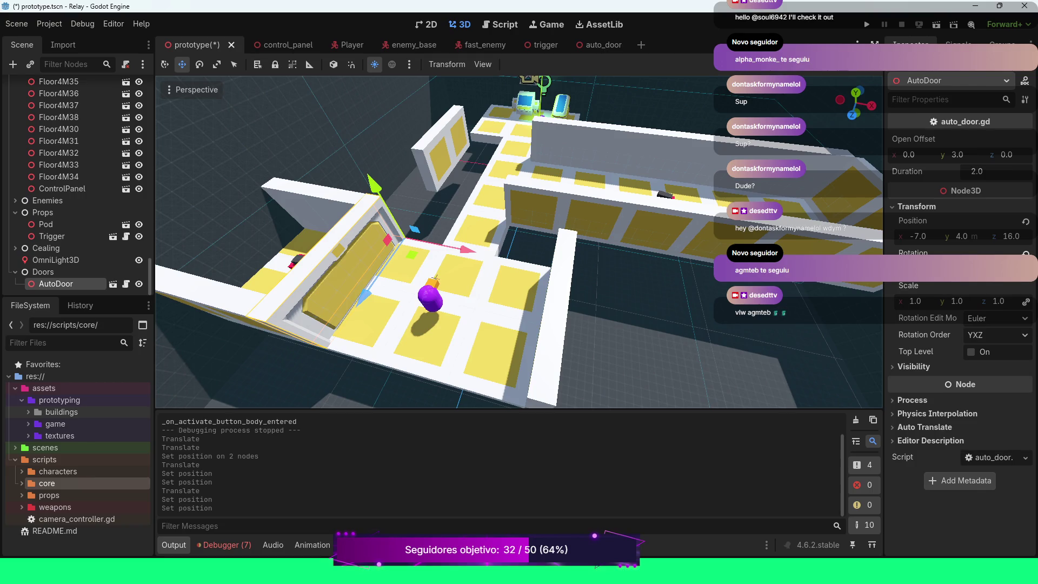
Step: Duplicate AutoDoor as AutoDoor2 and drag it into the corridor opening
key(ctrl+d)
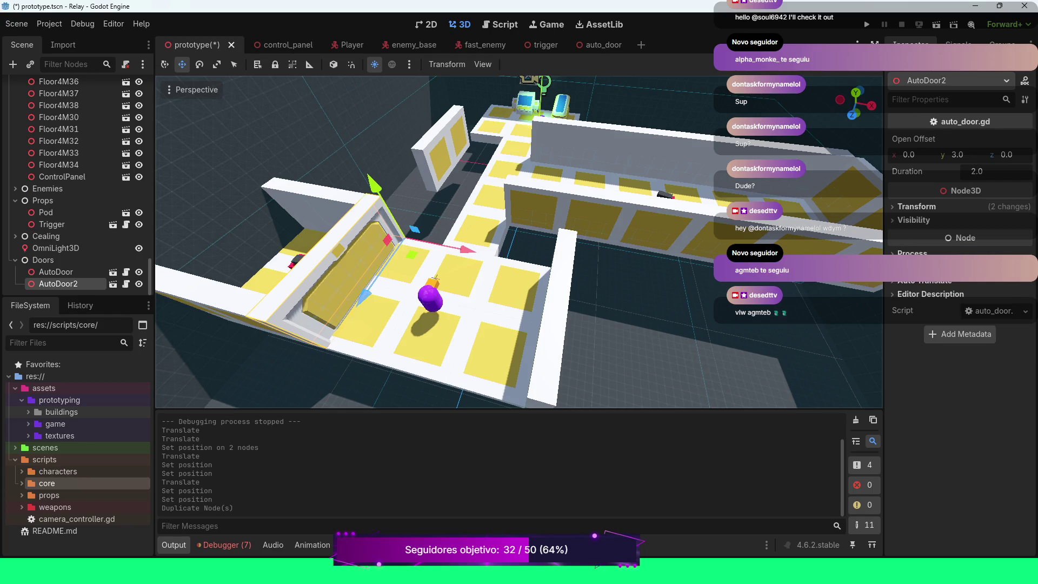
drag(468, 250, 557, 268)
drag(466, 318, 515, 198)
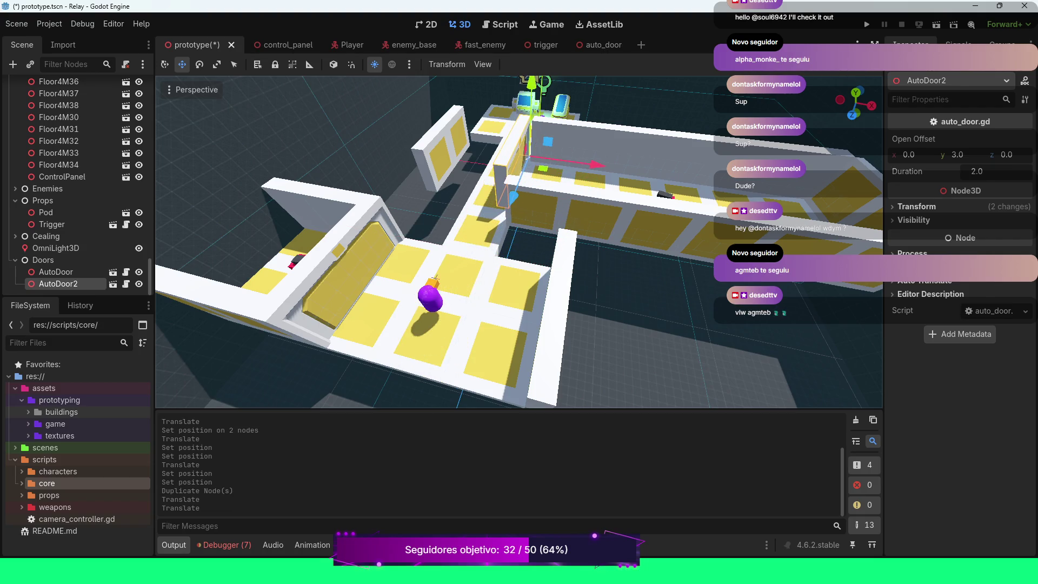
drag(593, 164, 599, 164)
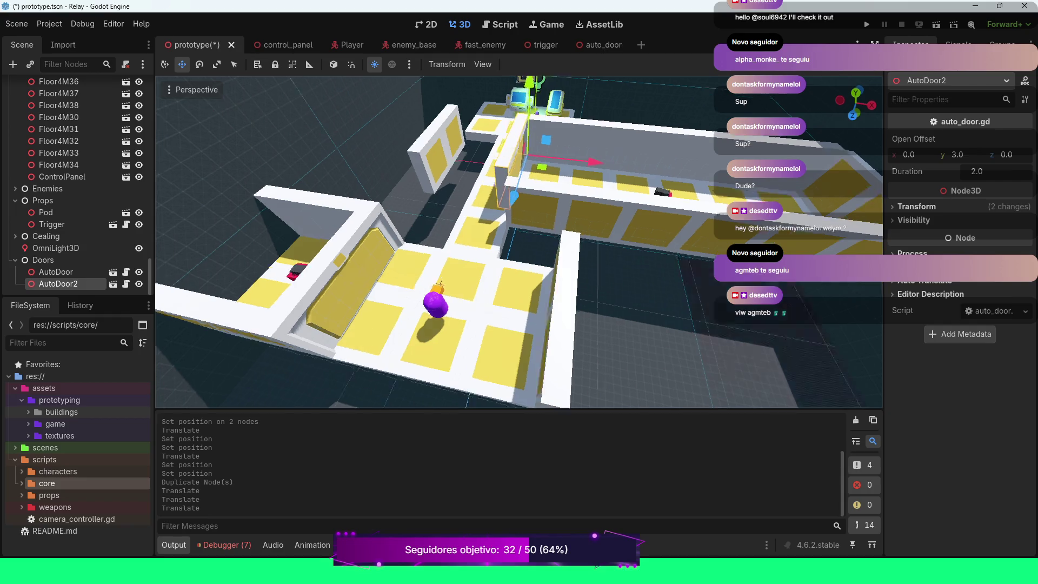
key(w)
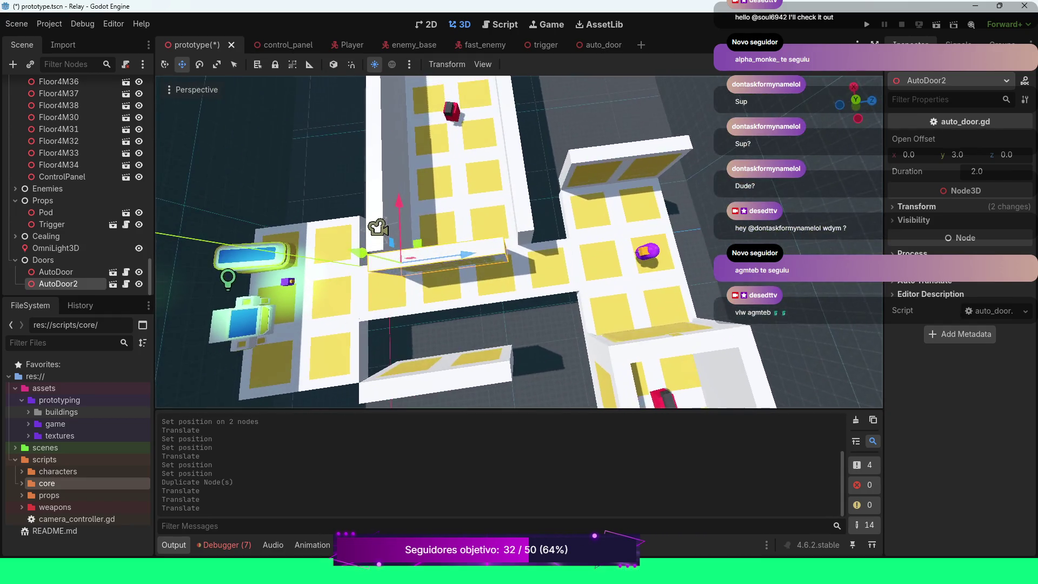
key(w)
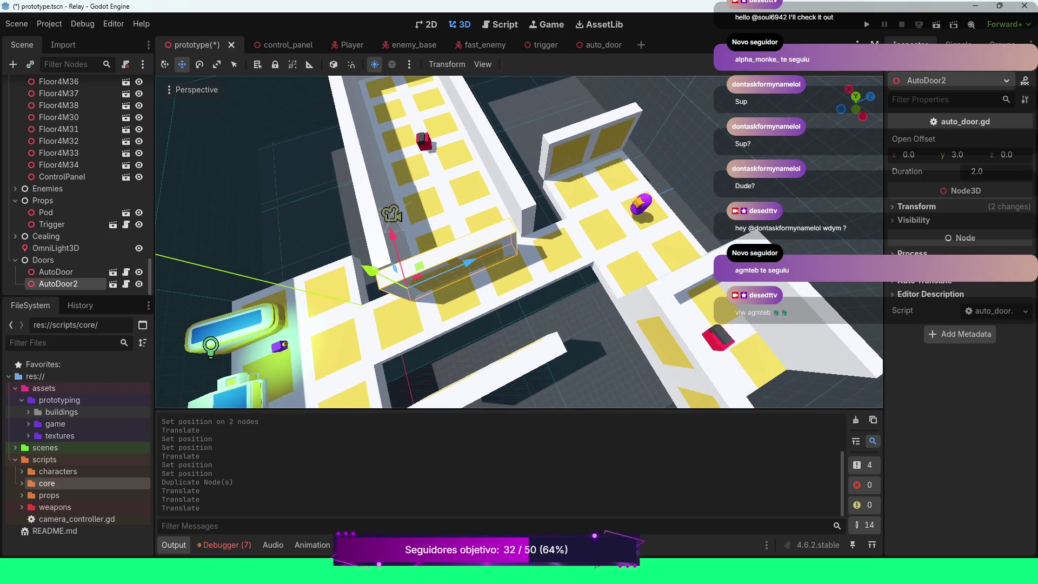
drag(471, 261, 479, 258)
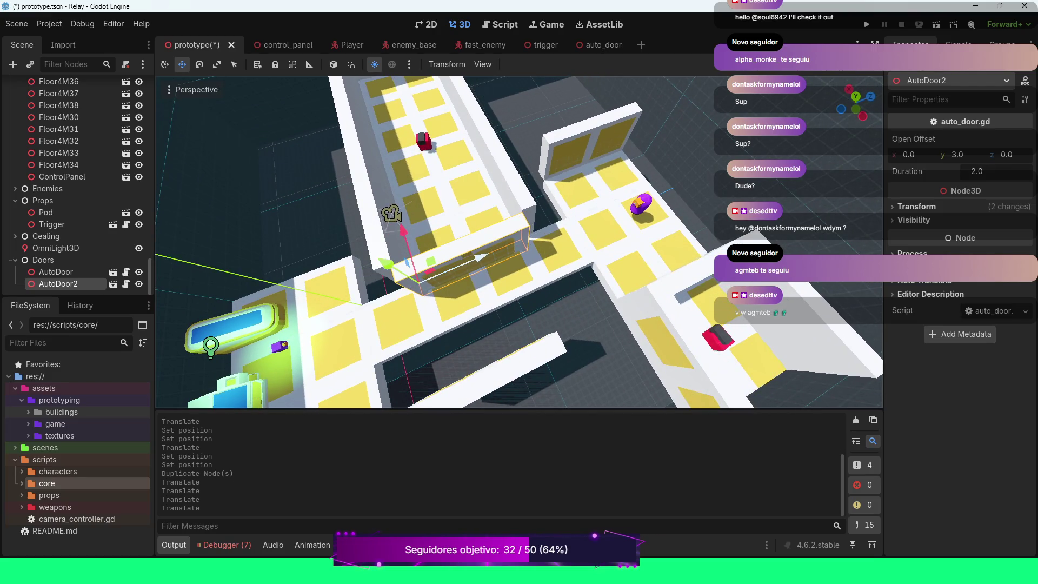
key(w)
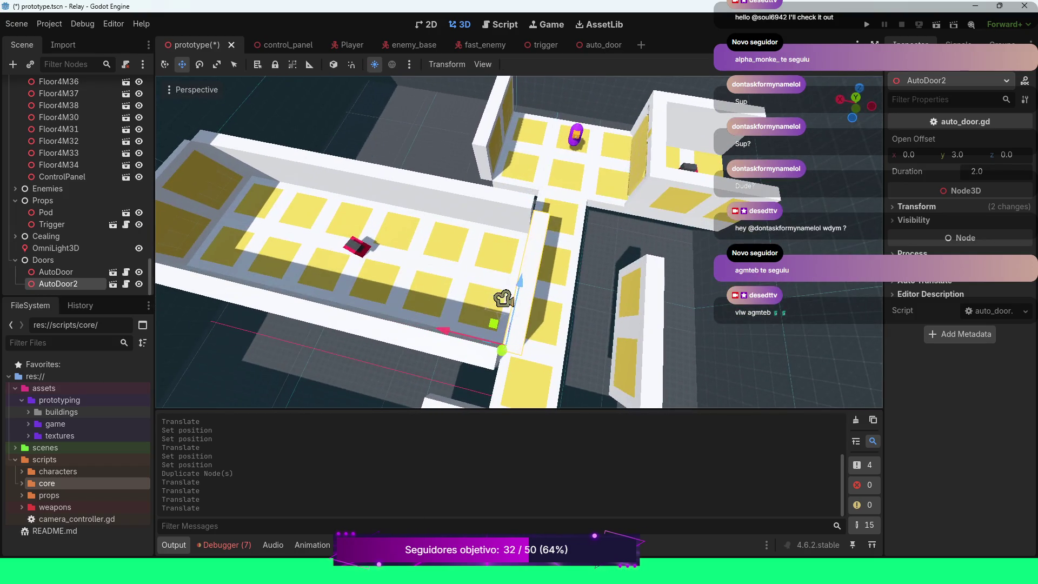
mouse_move(503, 297)
mouse_down()
mouse_move(408, 167)
mouse_move(431, 124)
mouse_move(420, 100)
mouse_move(433, 95)
mouse_up()
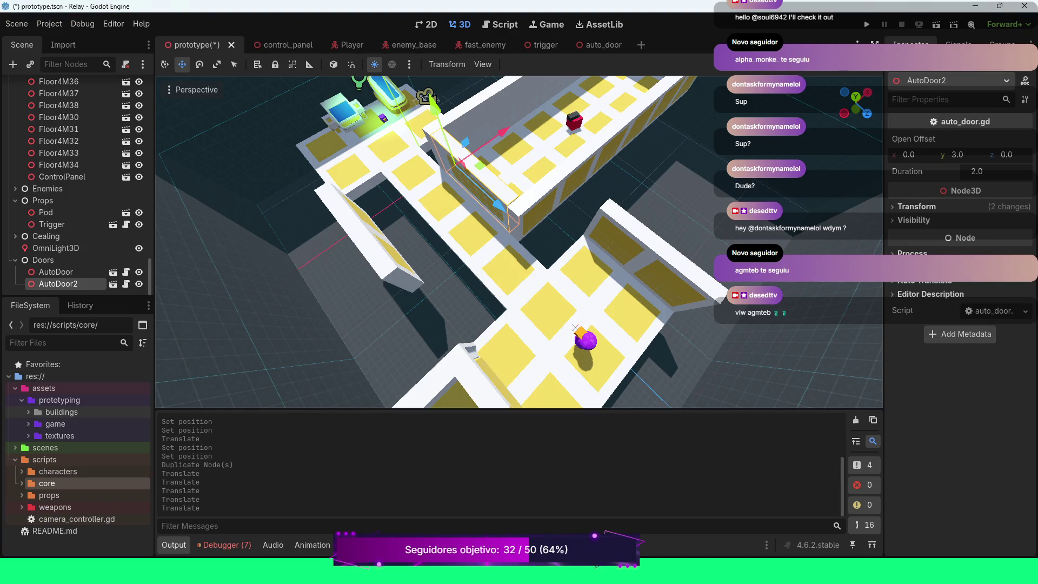
Step: Set AutoDoor2's position to z 4.0 and x 1.0
click(916, 206)
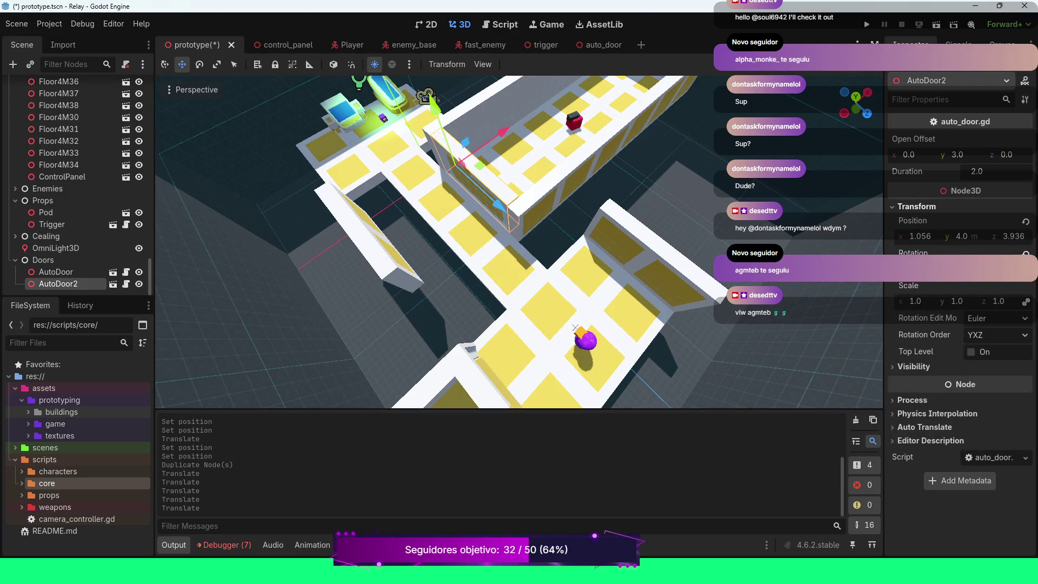
click(1014, 236)
text(4)
key(Return)
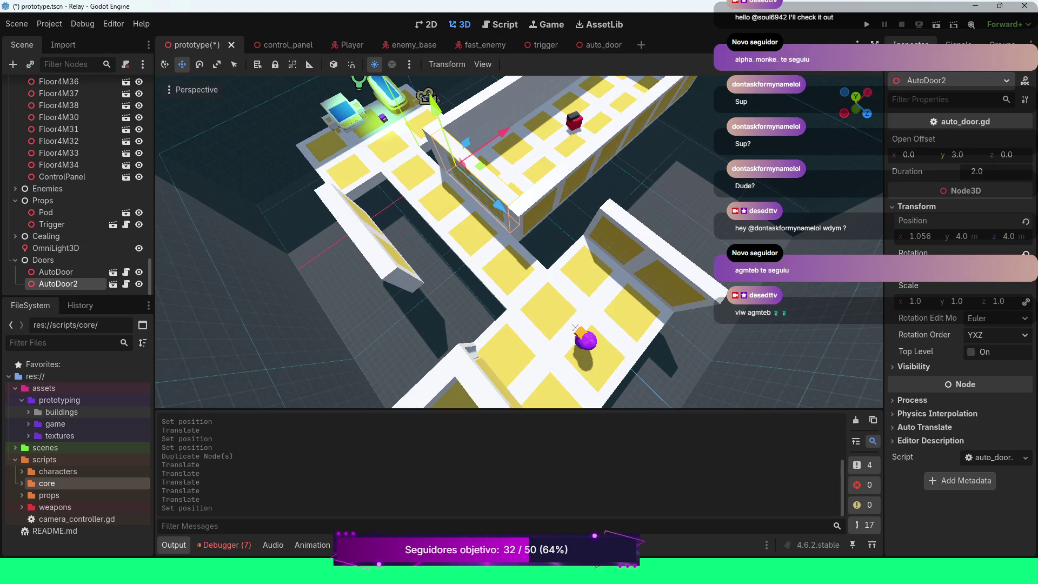
click(919, 237)
text(1)
key(Return)
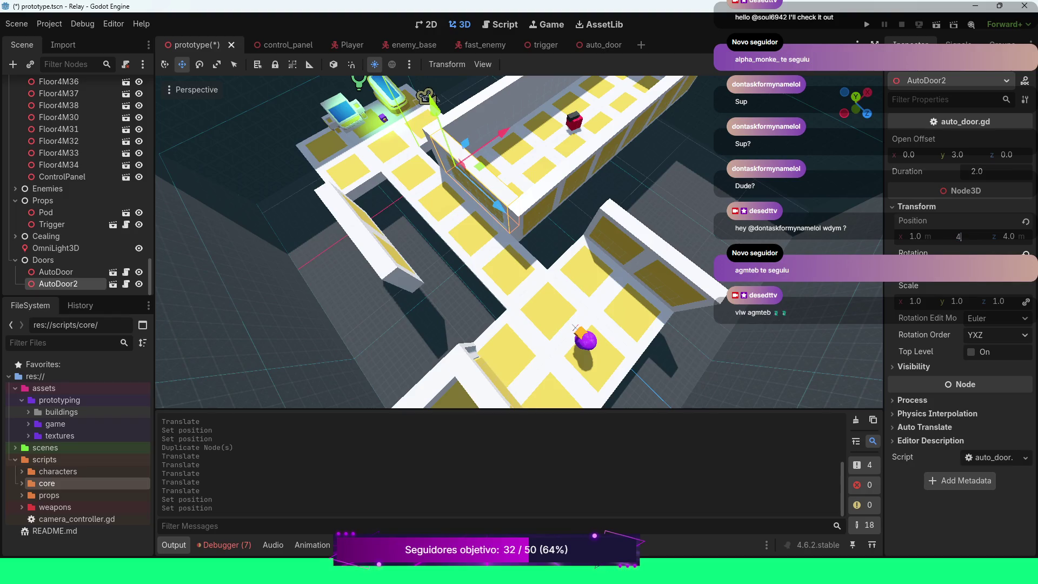
Step: Save the prototype scene and launch the game with F5
key(w)
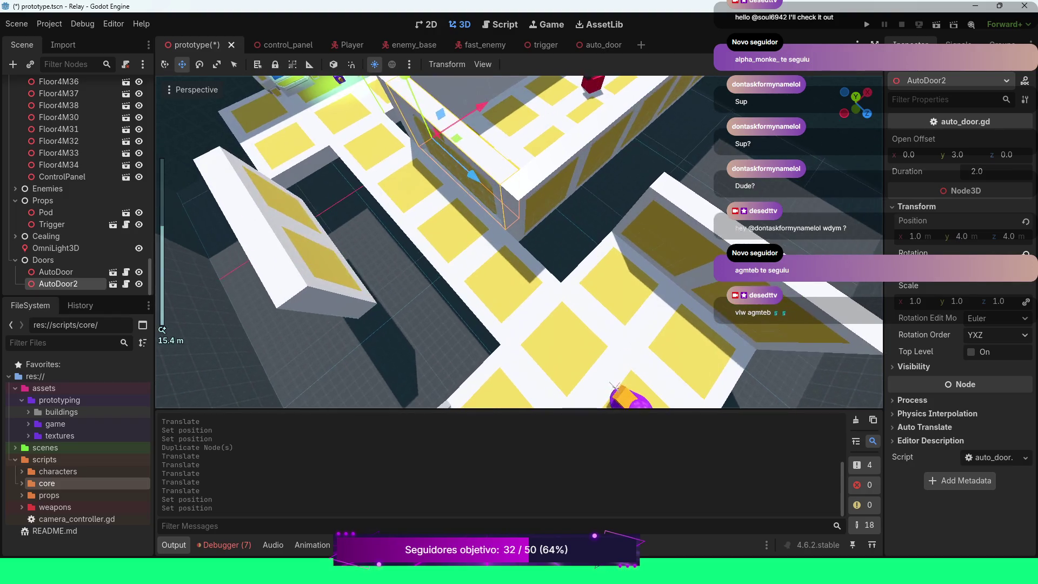
scroll(519, 242, down, 10)
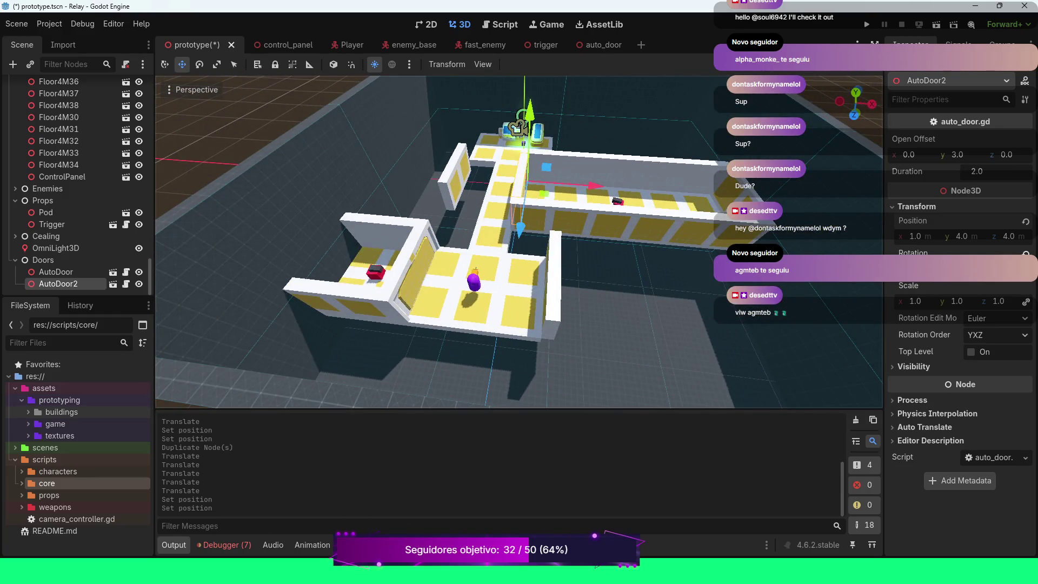
key(ctrl+s)
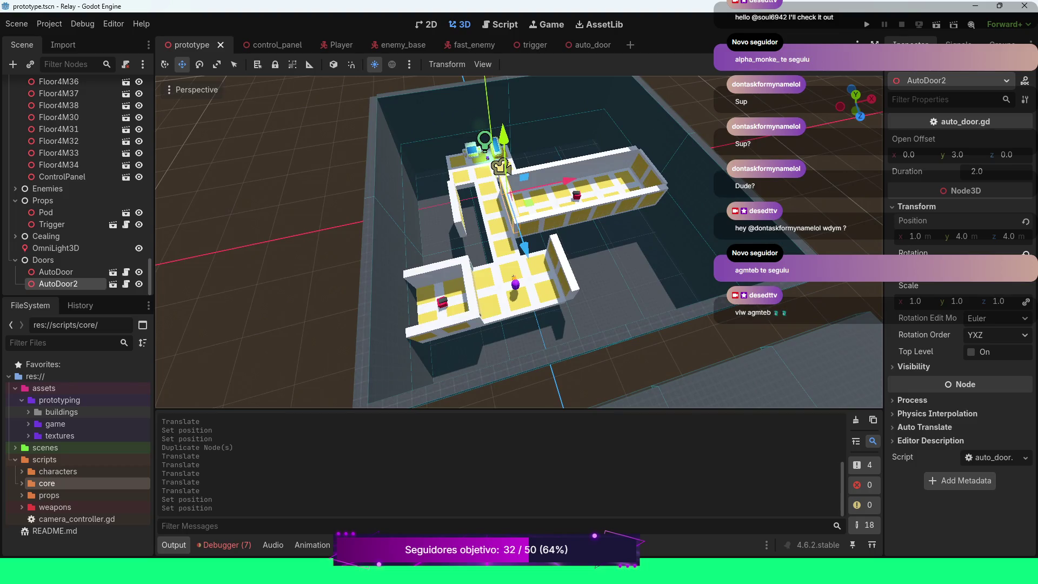
key(F5)
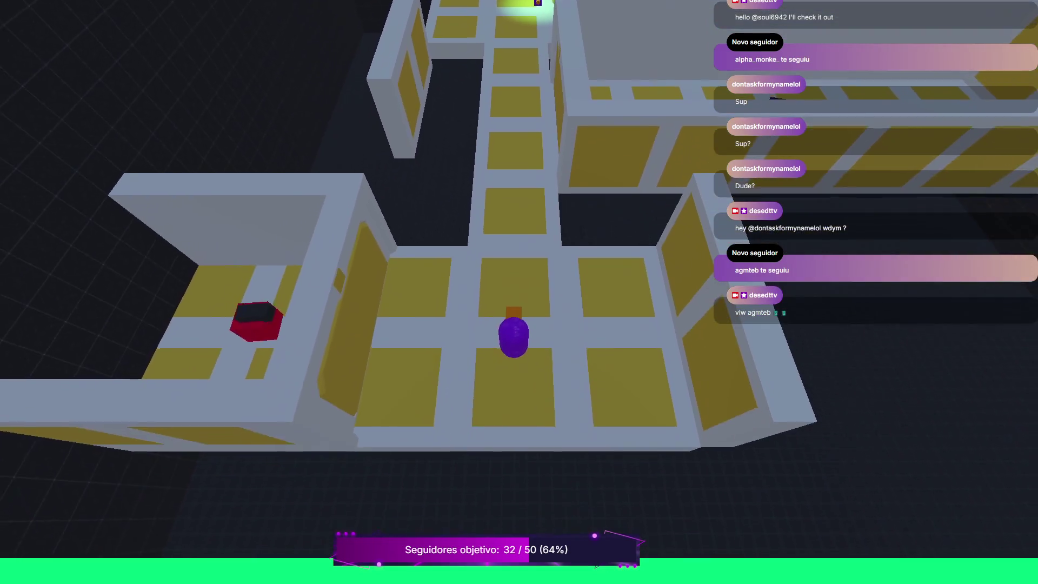
key(w)
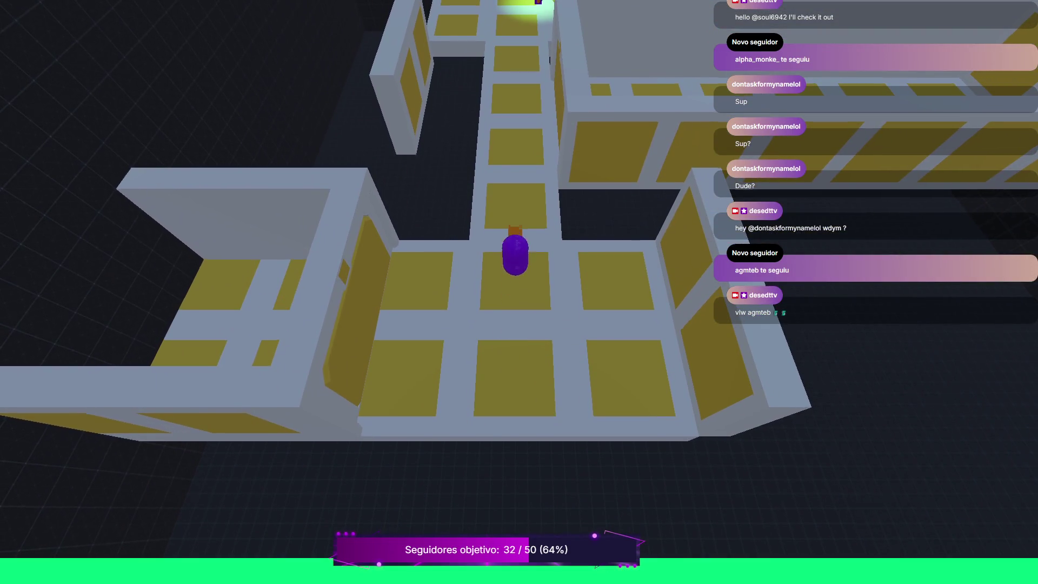
key(w)
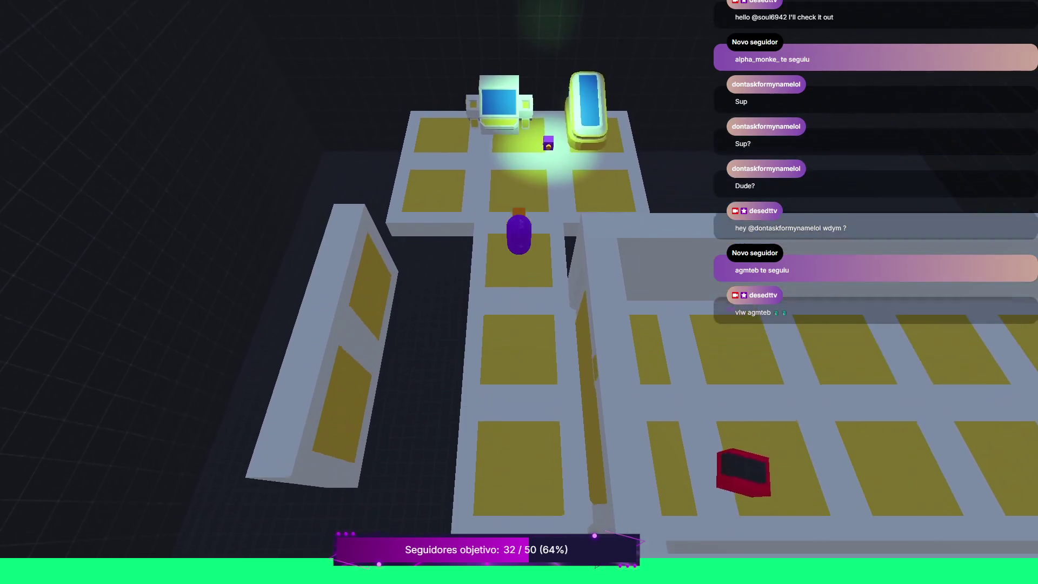
key(w)
key(a)
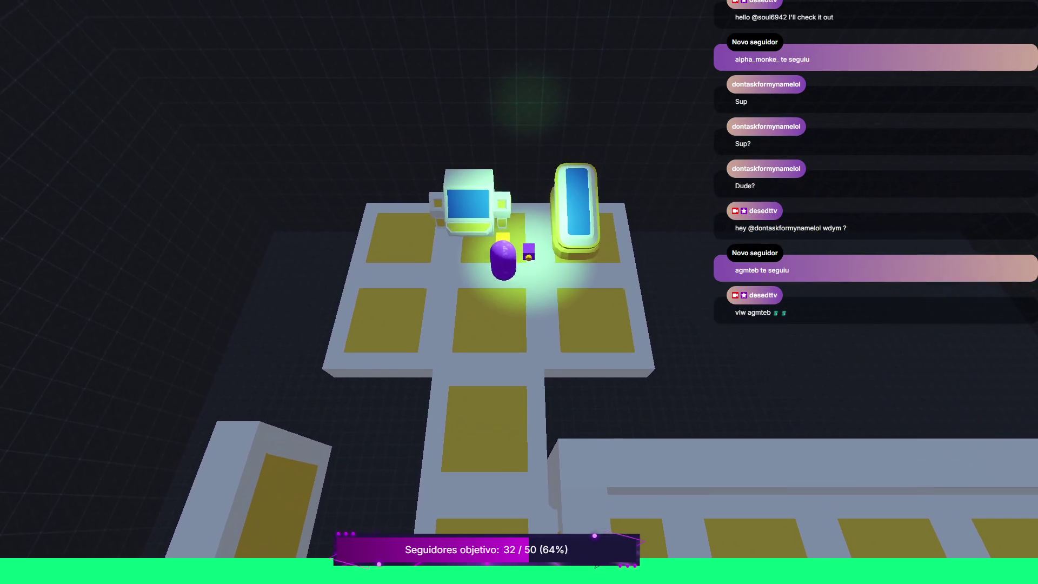
key(s)
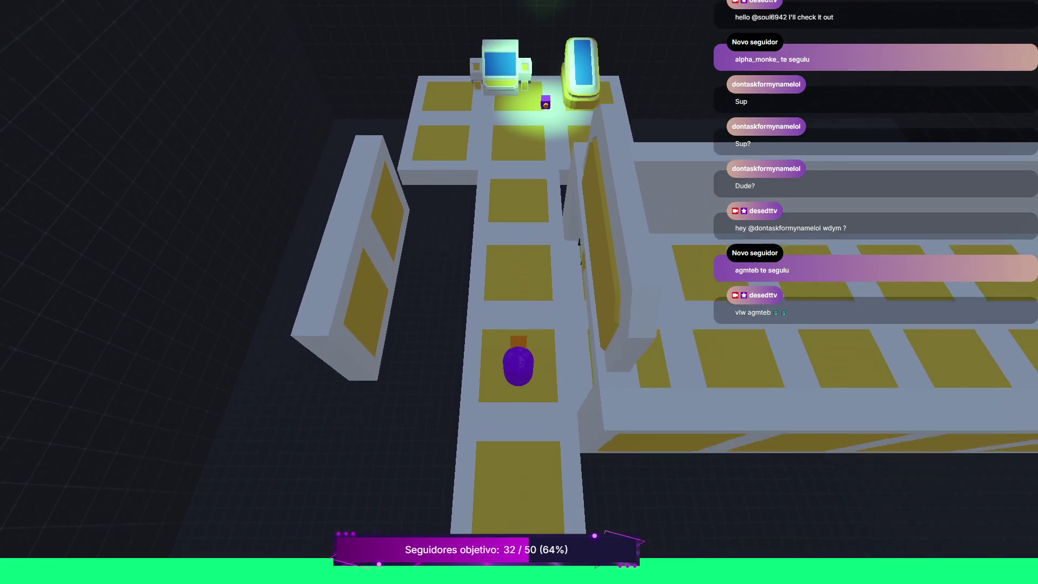
key(s)
key(a)
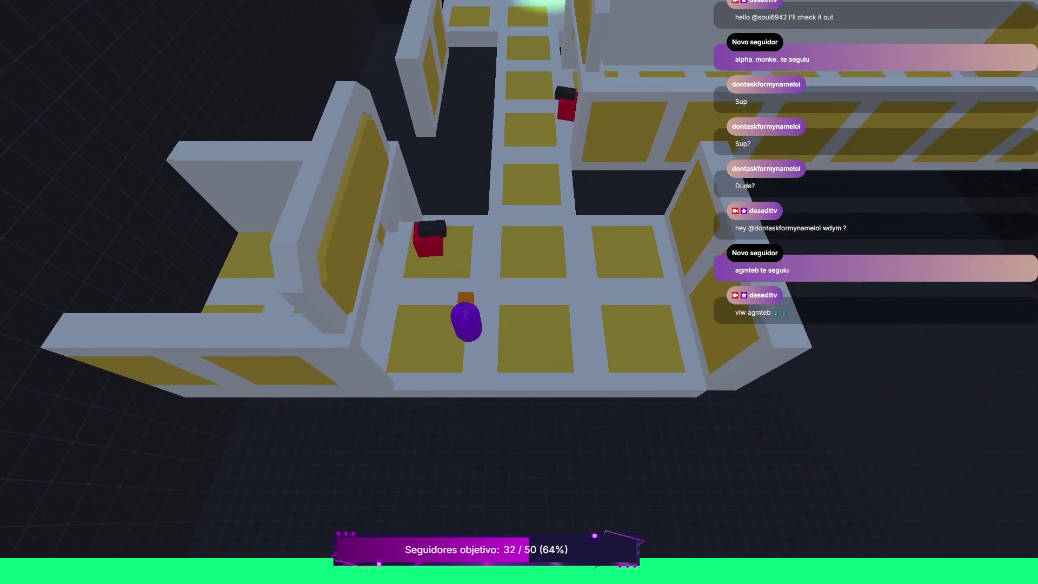
key(d)
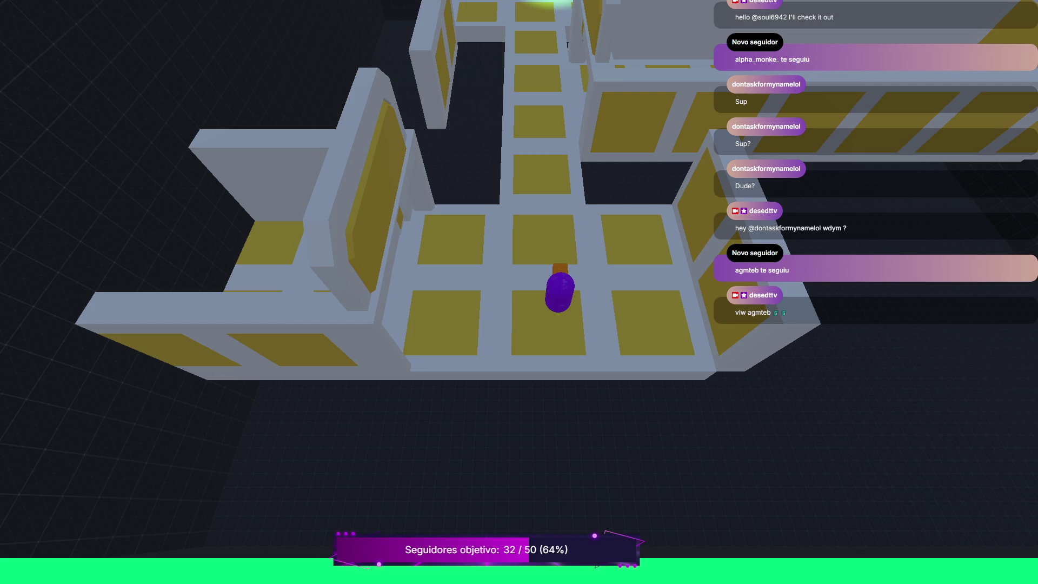
key(F8)
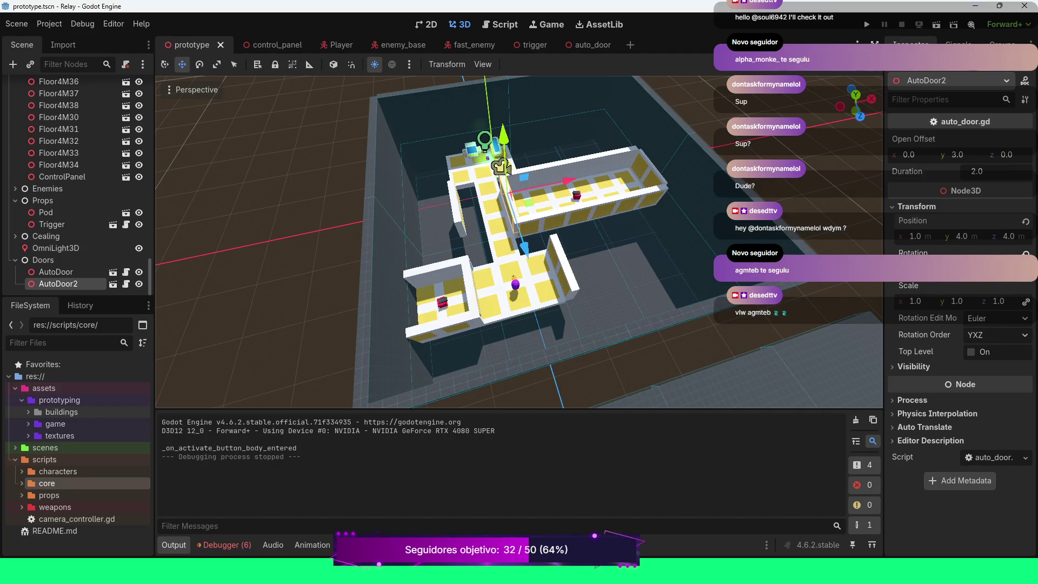
key(w)
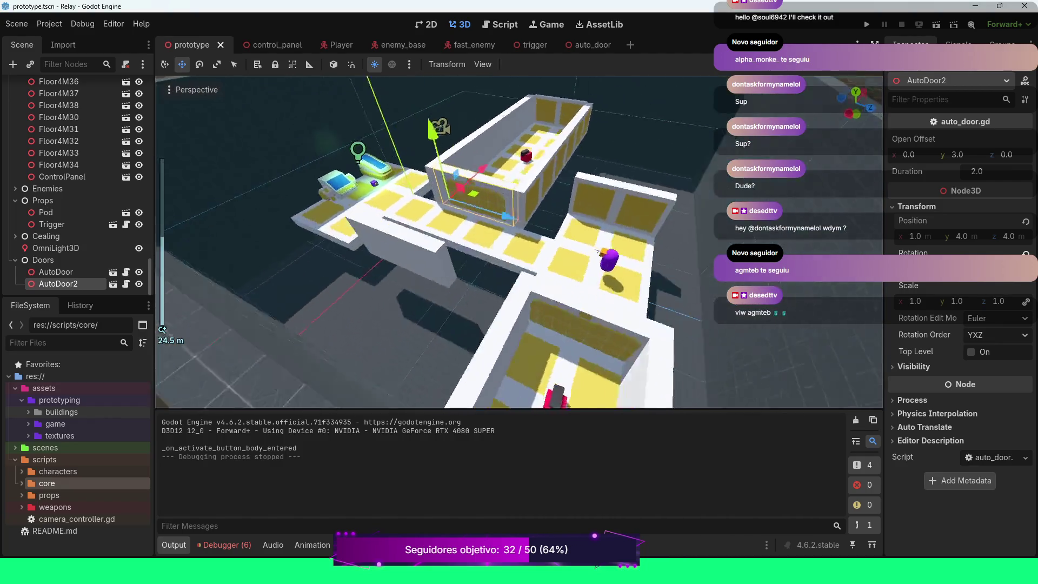
key(s)
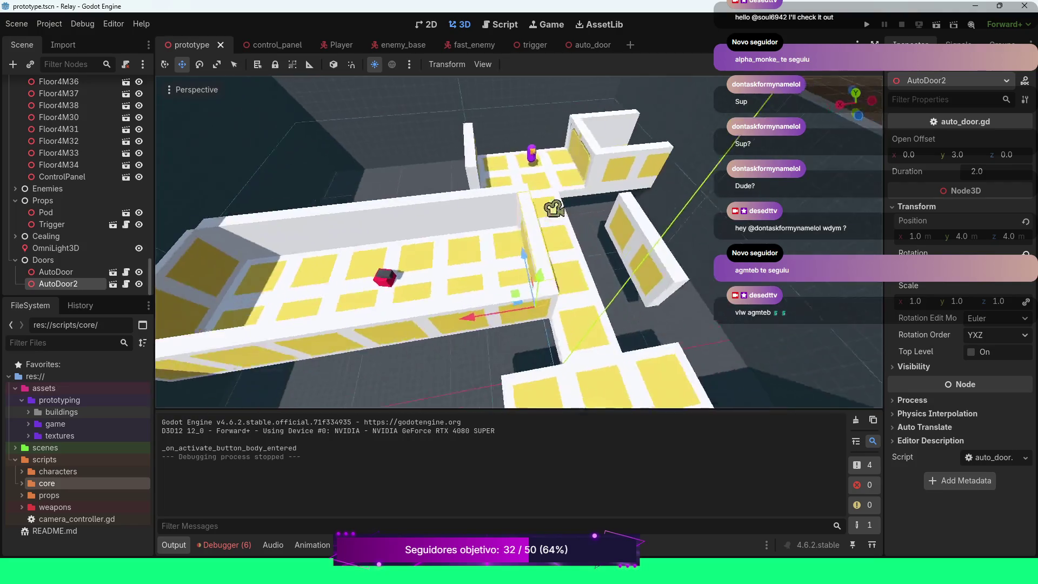
key(d)
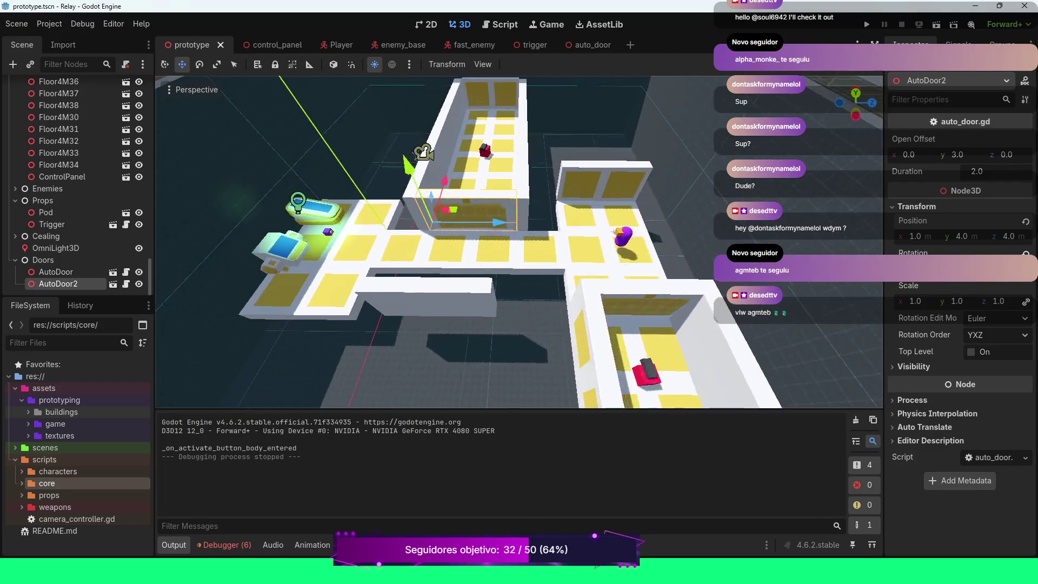
key(d)
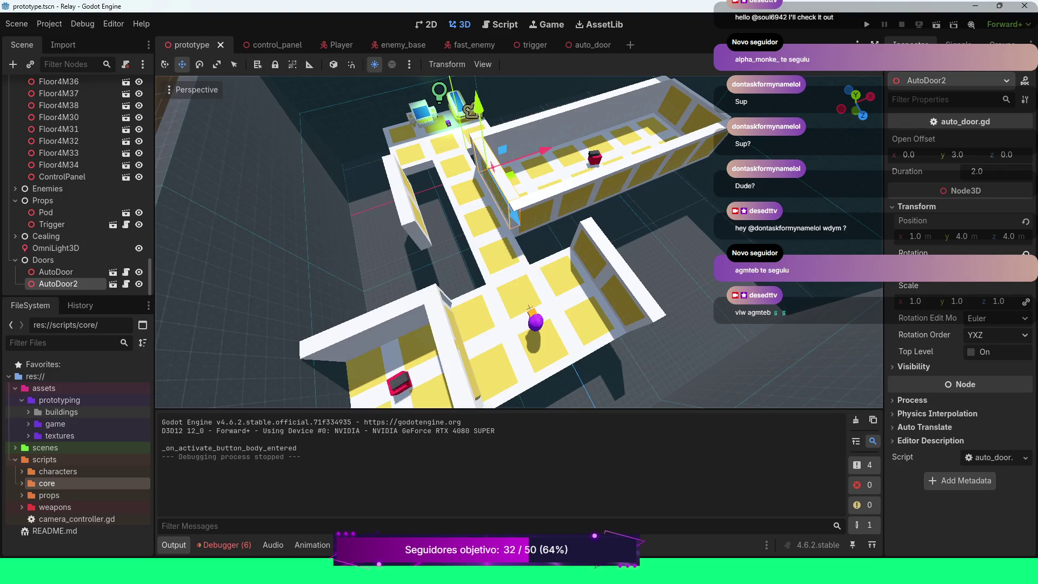
key(d)
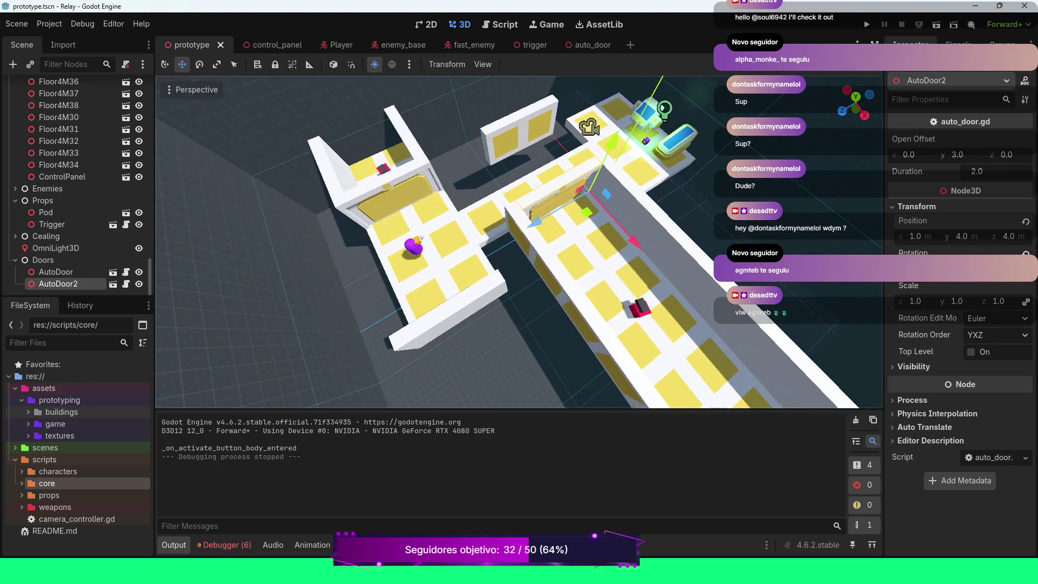
key(d)
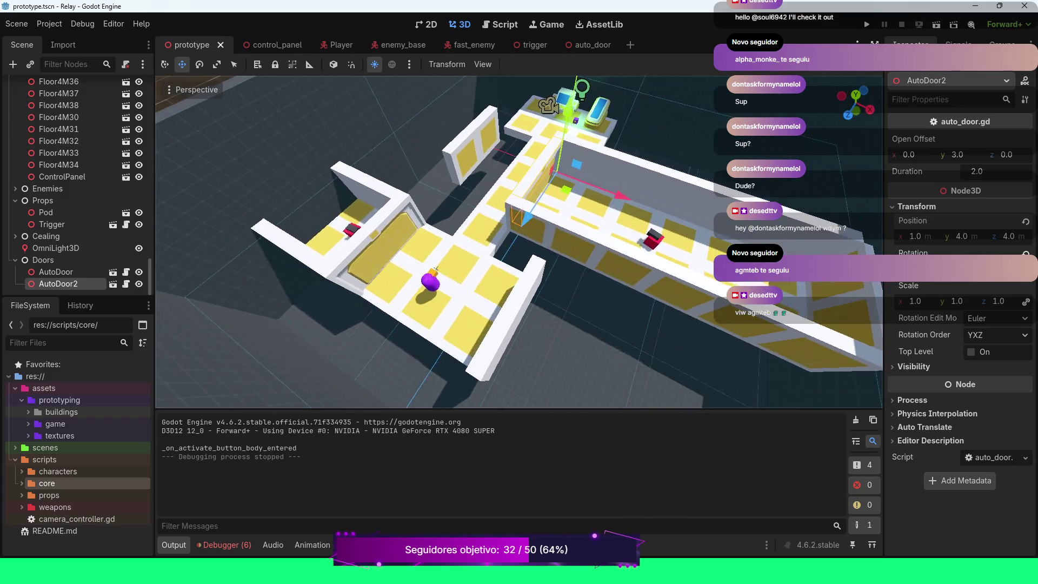
key(d)
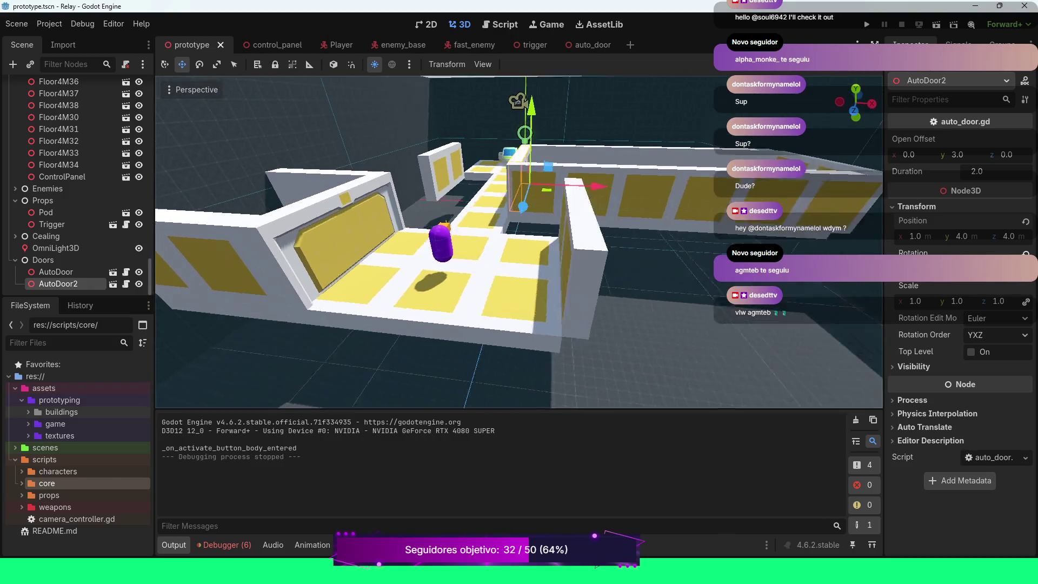
scroll(519, 244, up, 3)
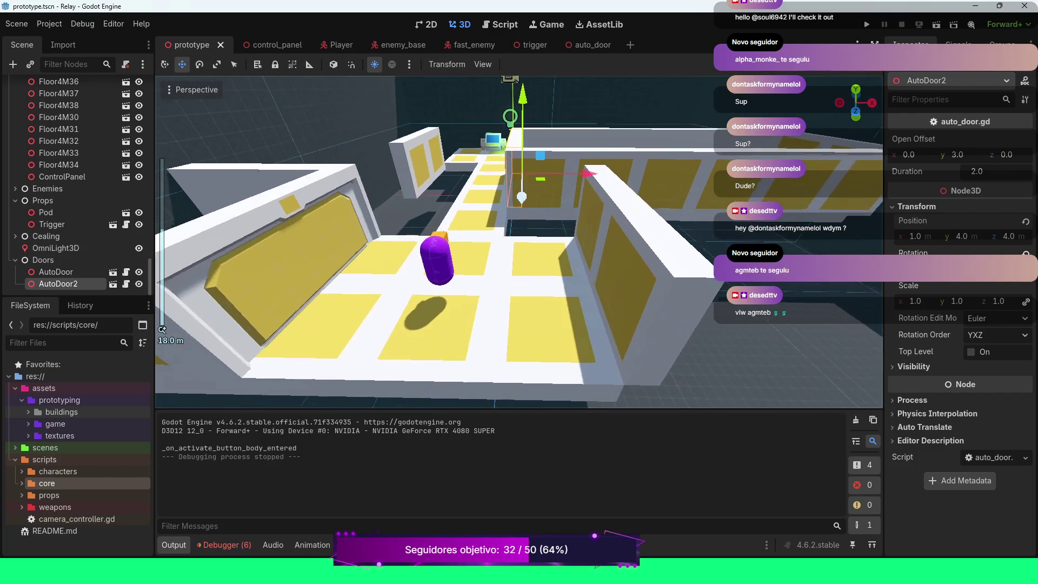
click(643, 302)
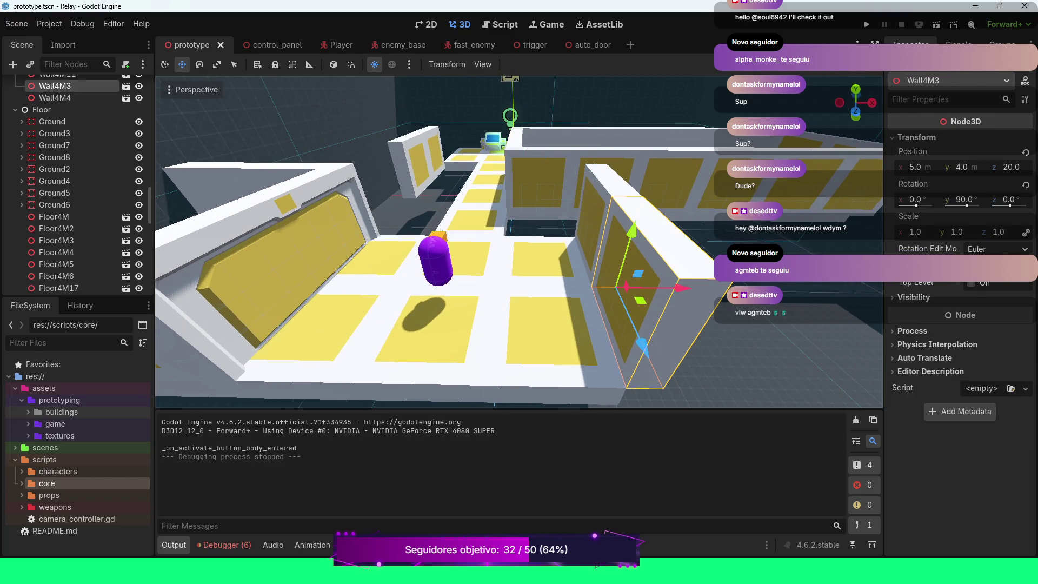
Step: Lower Wall4M3 and Wall4M4 to Position y 3.0 and frame Wall4M4 in the view
double_click(962, 167)
text(3)
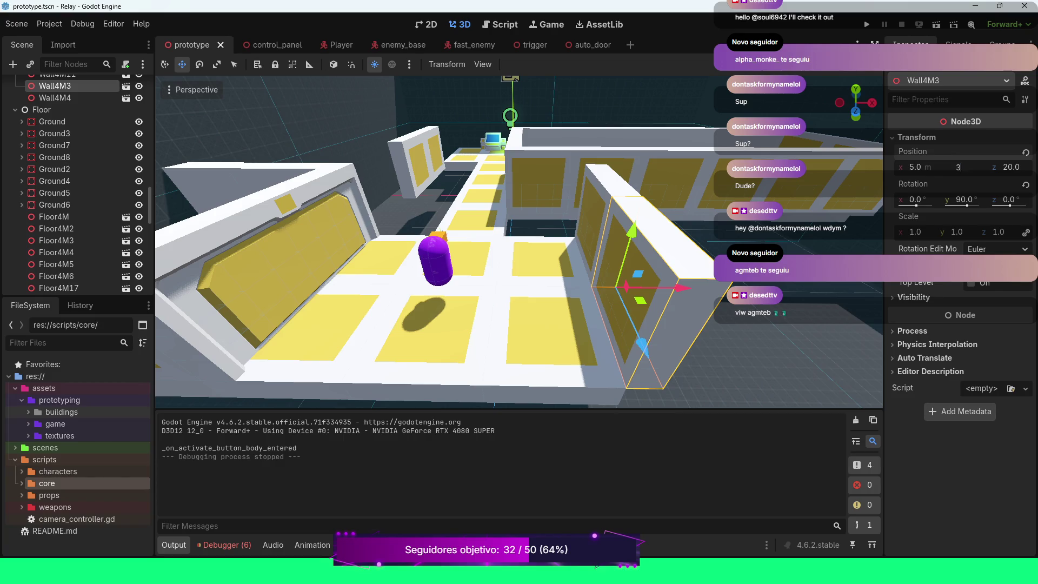
key(Return)
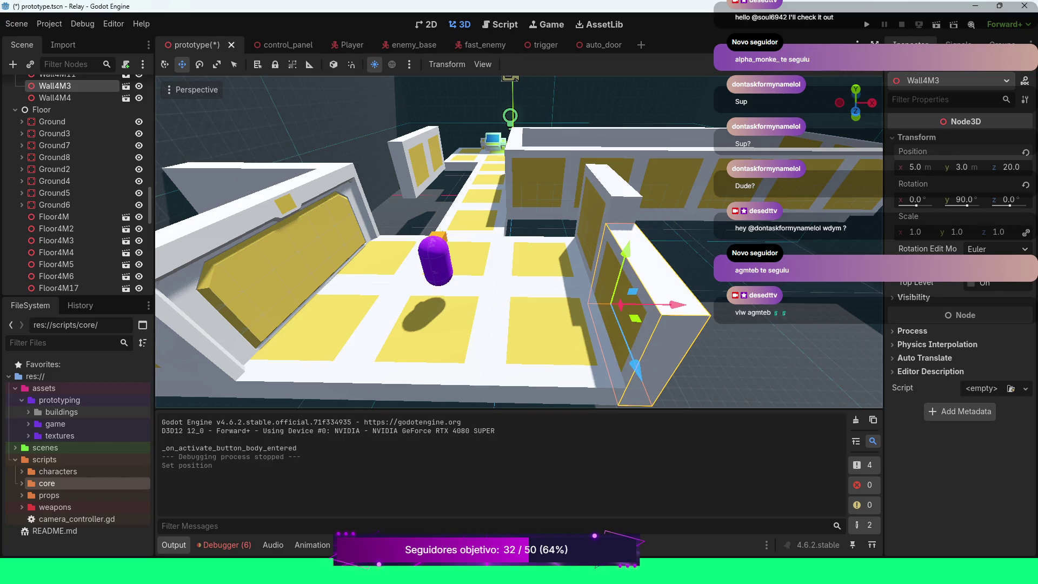
click(55, 97)
click(962, 166)
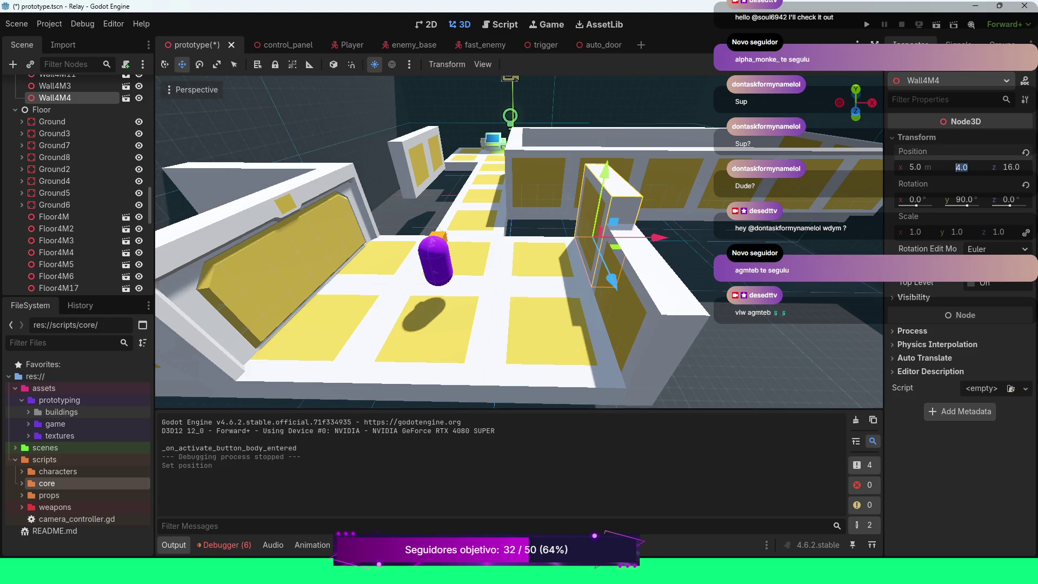
text(3)
key(Return)
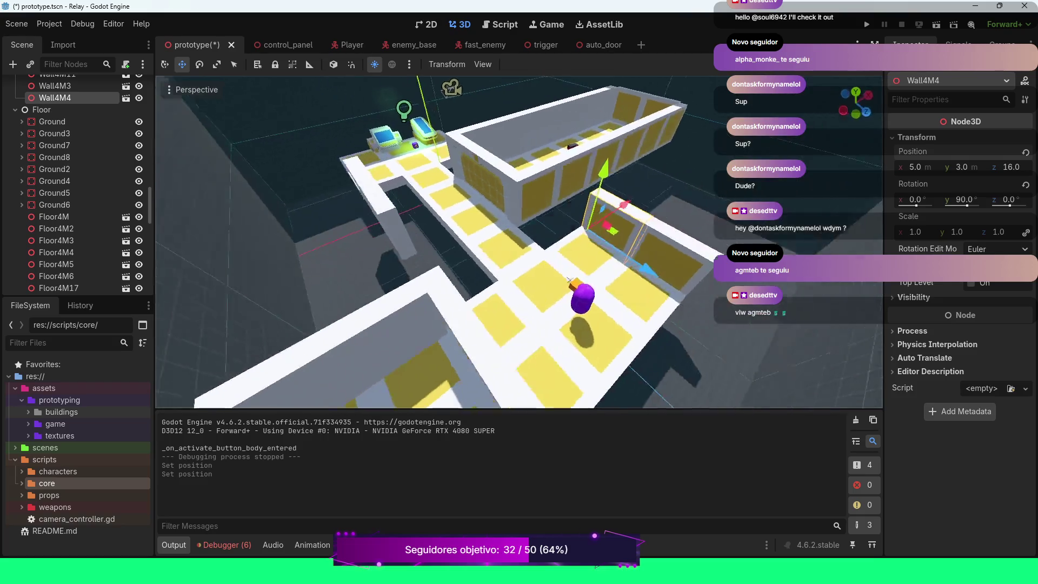
key(f)
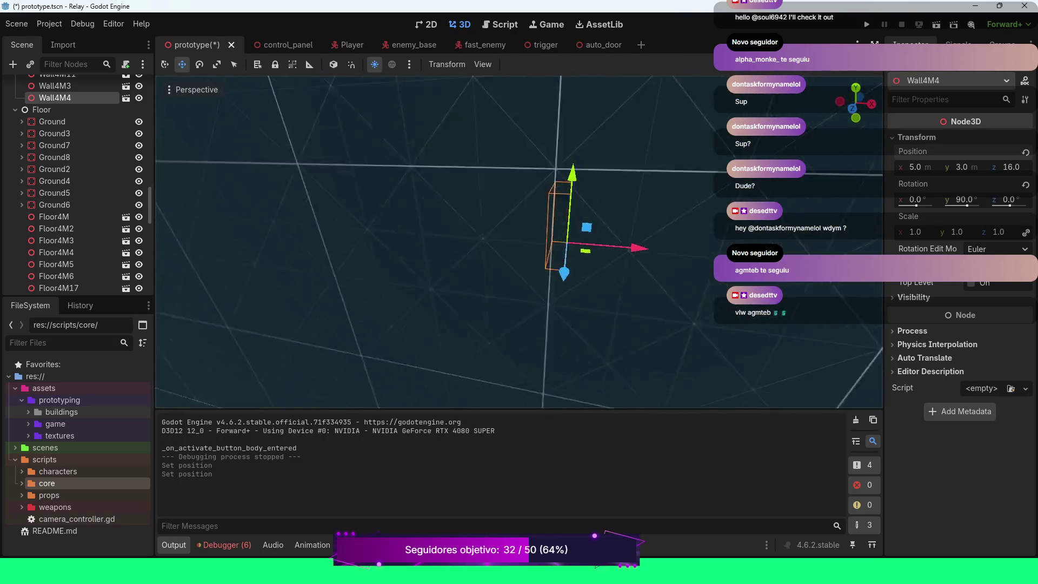
scroll(519, 242, up, 2)
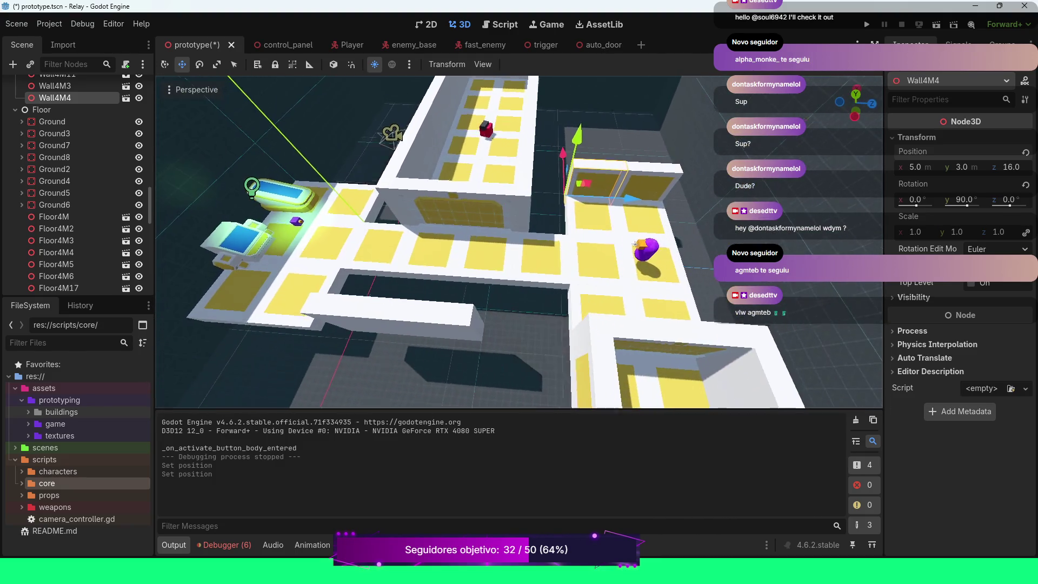
scroll(519, 242, down, 4)
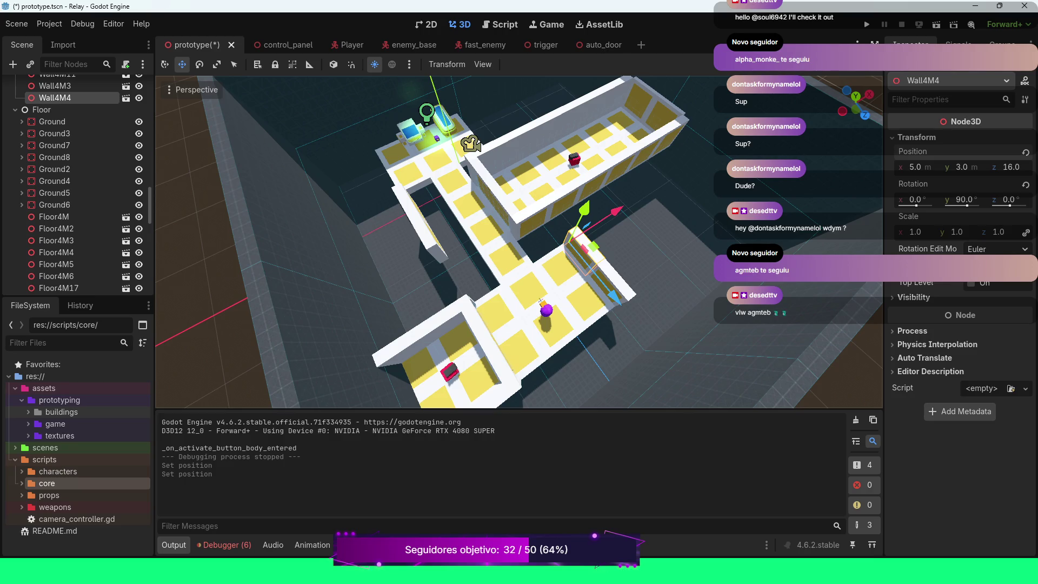
click(424, 224)
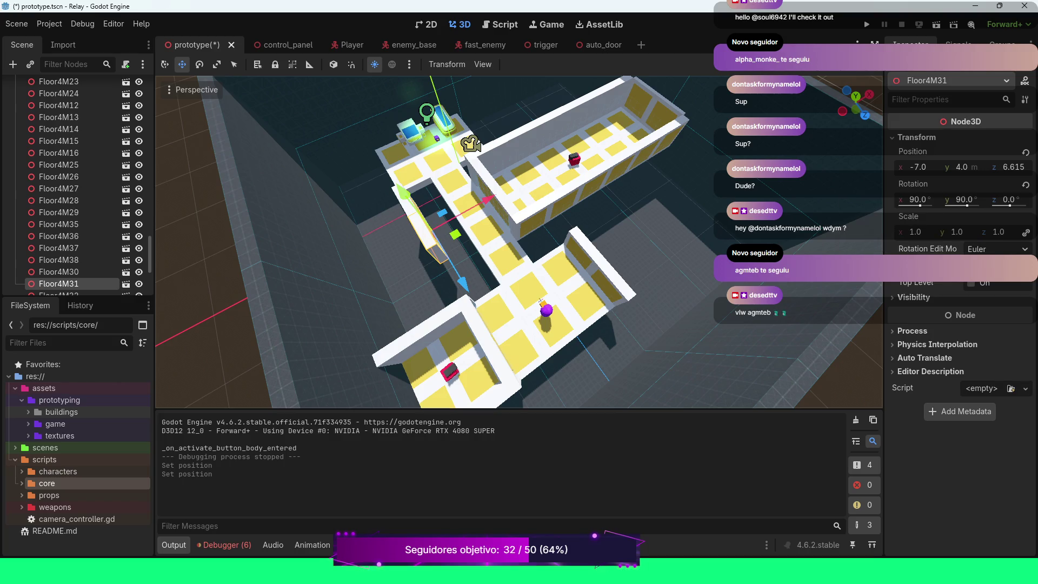
Step: Set the X rotation of Floor4M31 and Floor4M35 to 0 so both lie flat
click(917, 199)
text(0)
key(Return)
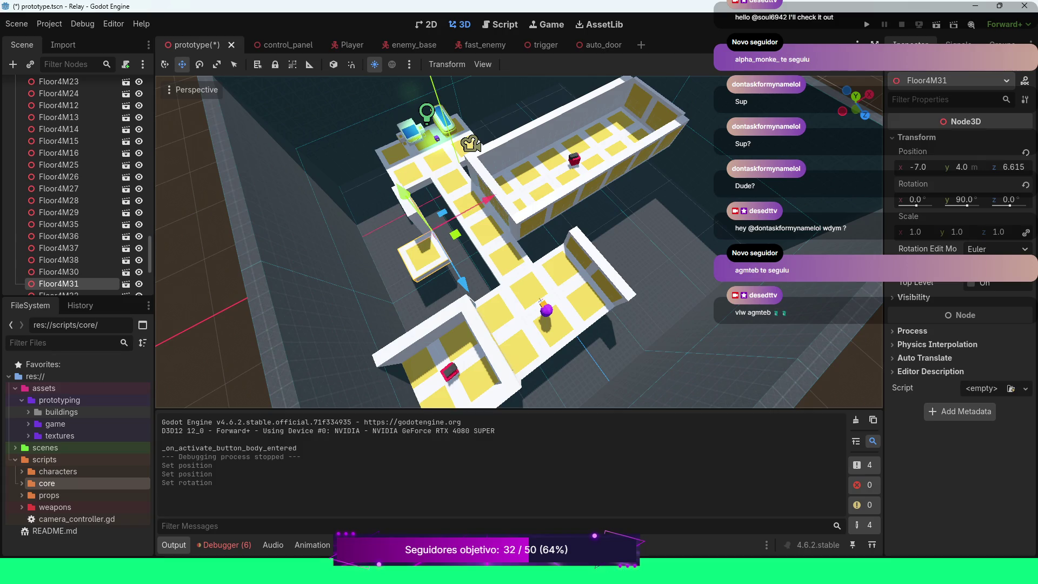
click(59, 224)
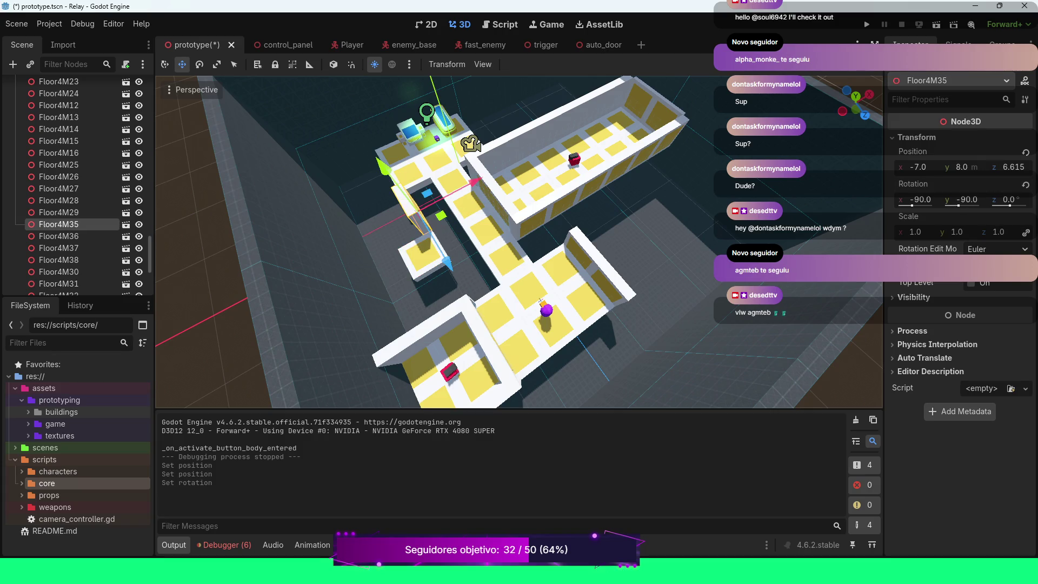
click(916, 200)
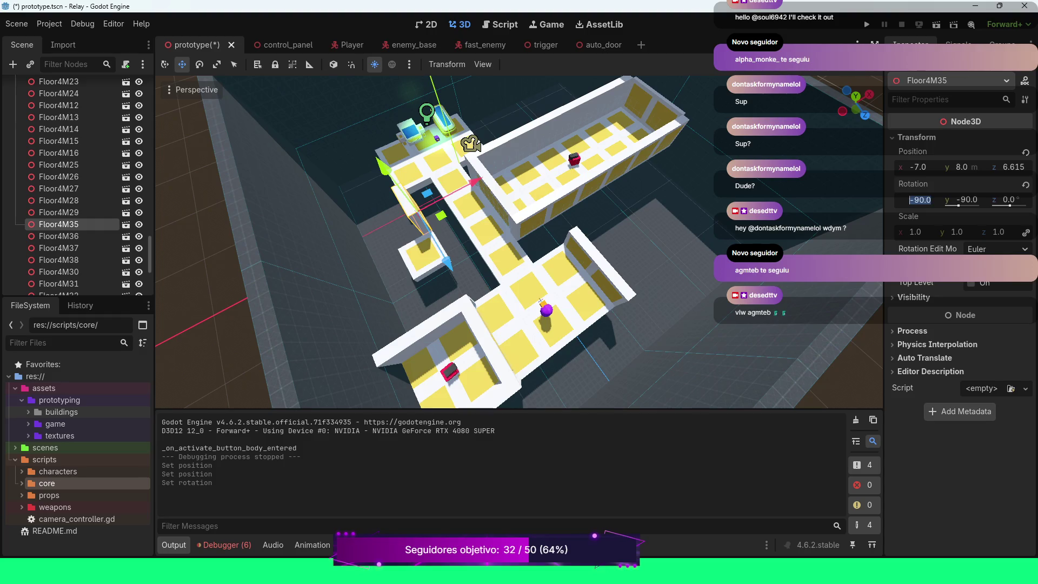
text(0)
key(Return)
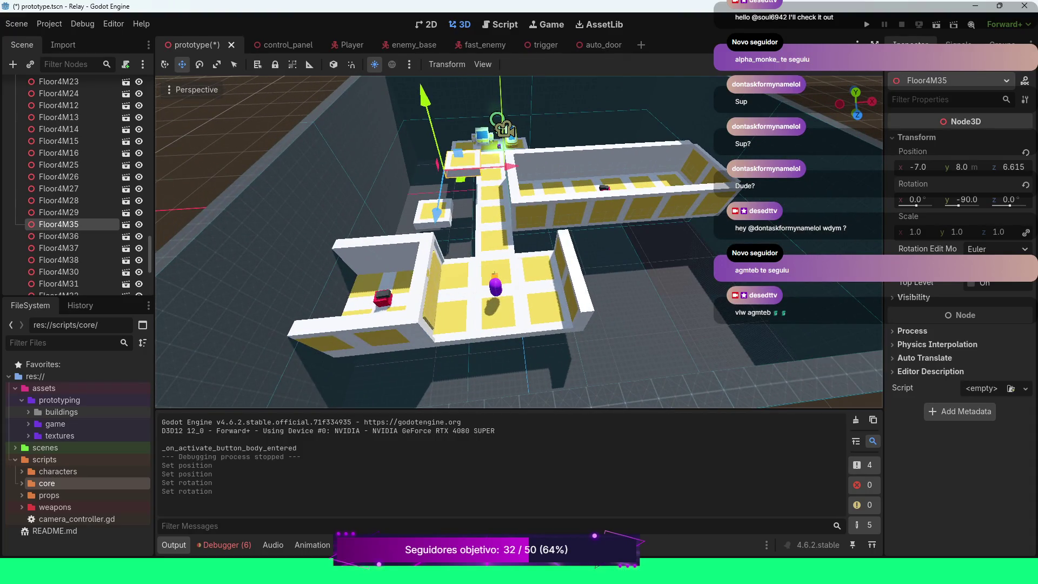
Step: Lower Floor4M35's Y position to 4
click(962, 167)
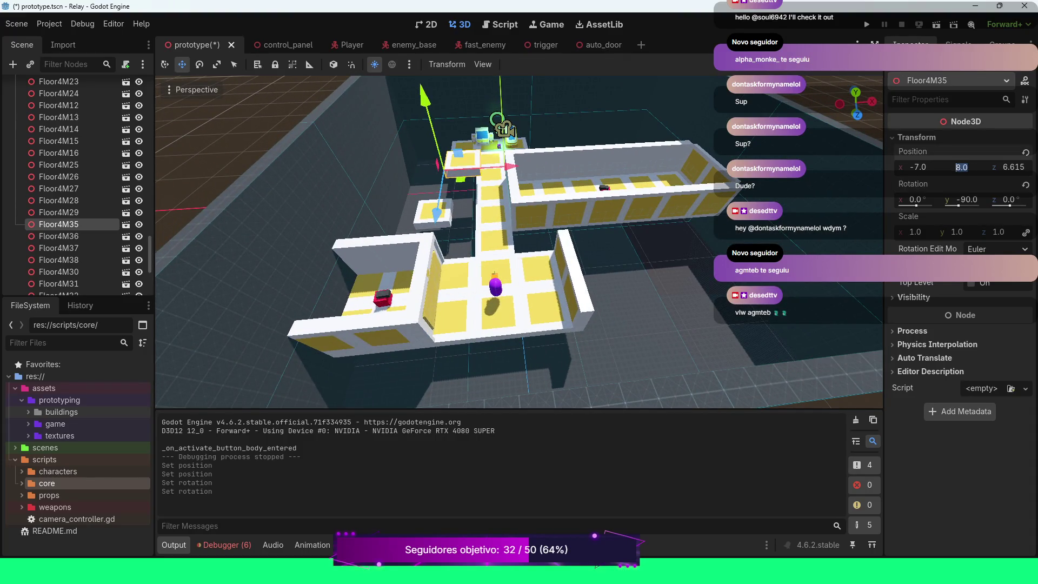
text(4)
key(Return)
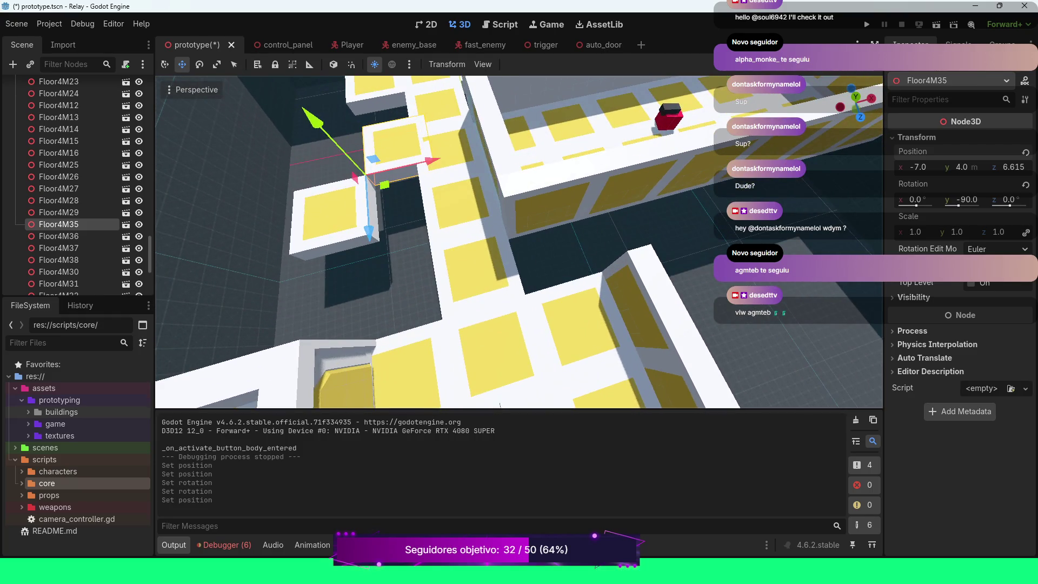
Step: Set Floor4M35's Z position to 6
click(1011, 167)
text(4)
key(Return)
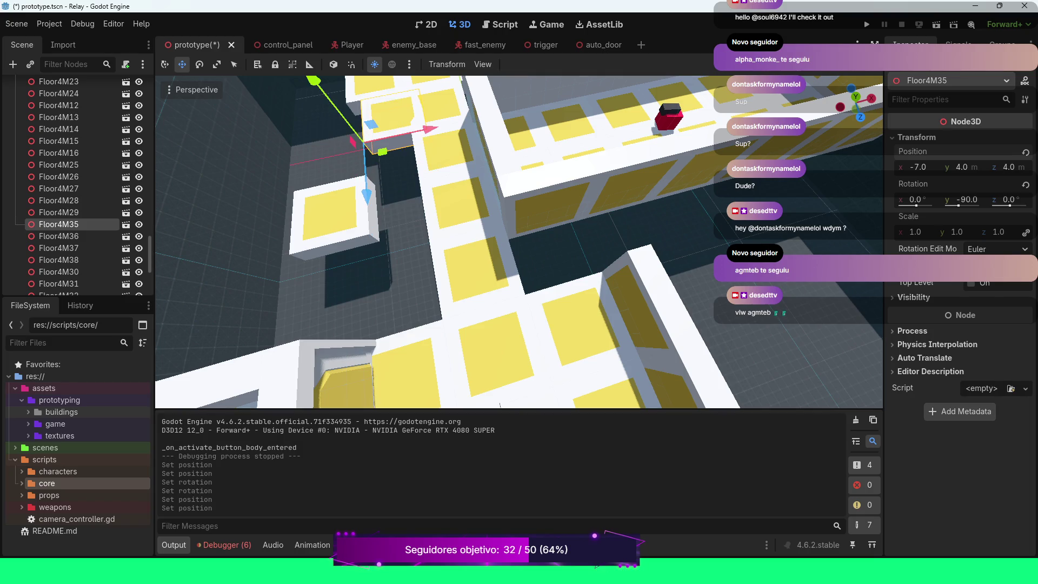
click(1009, 167)
text(6)
key(Return)
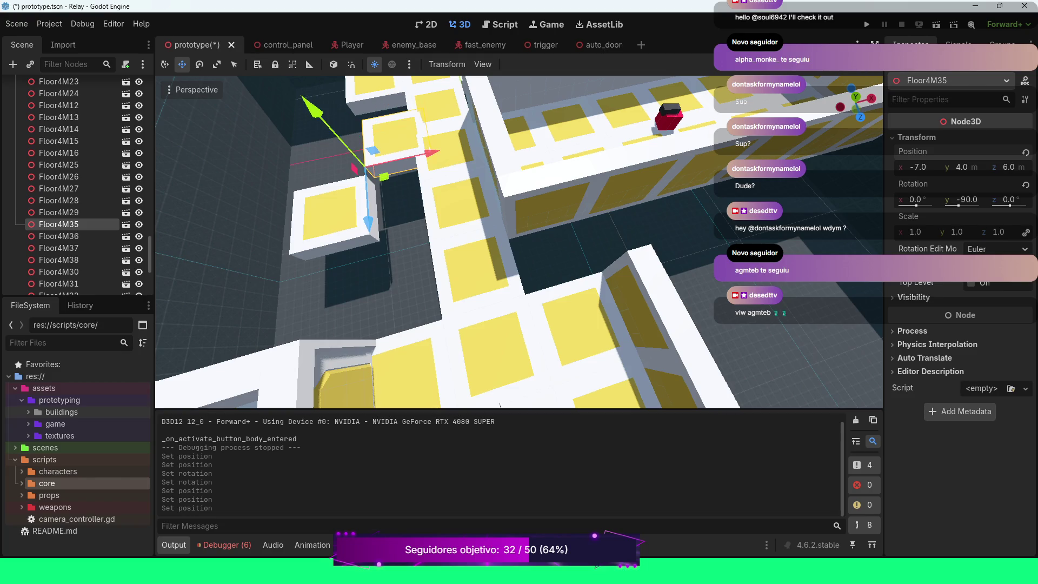
Step: Shift Floor4M35's X position to -8
click(917, 167)
text(-)
text(6)
key(Return)
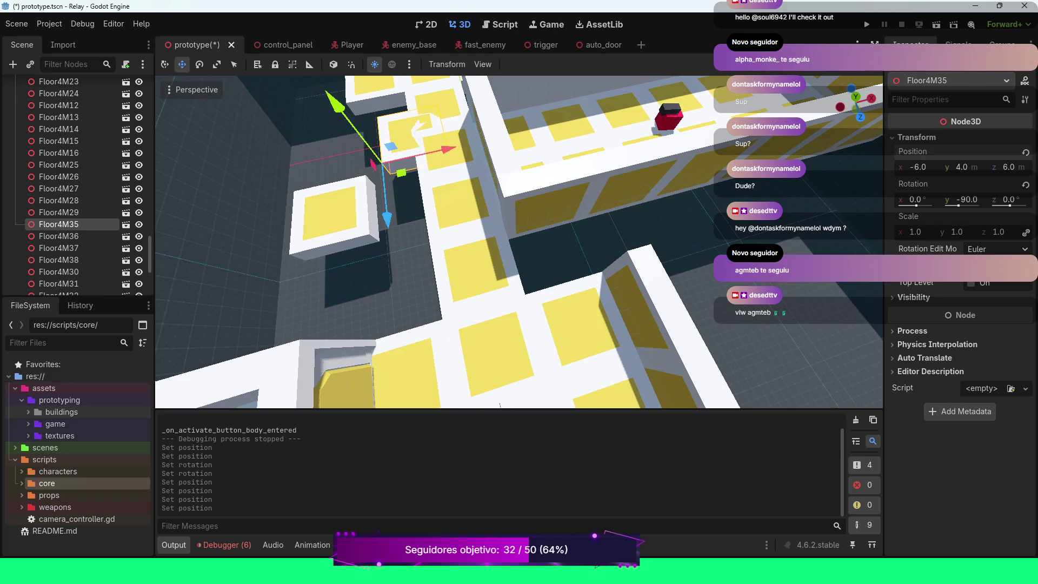
click(918, 167)
text(4)
key(Return)
click(915, 167)
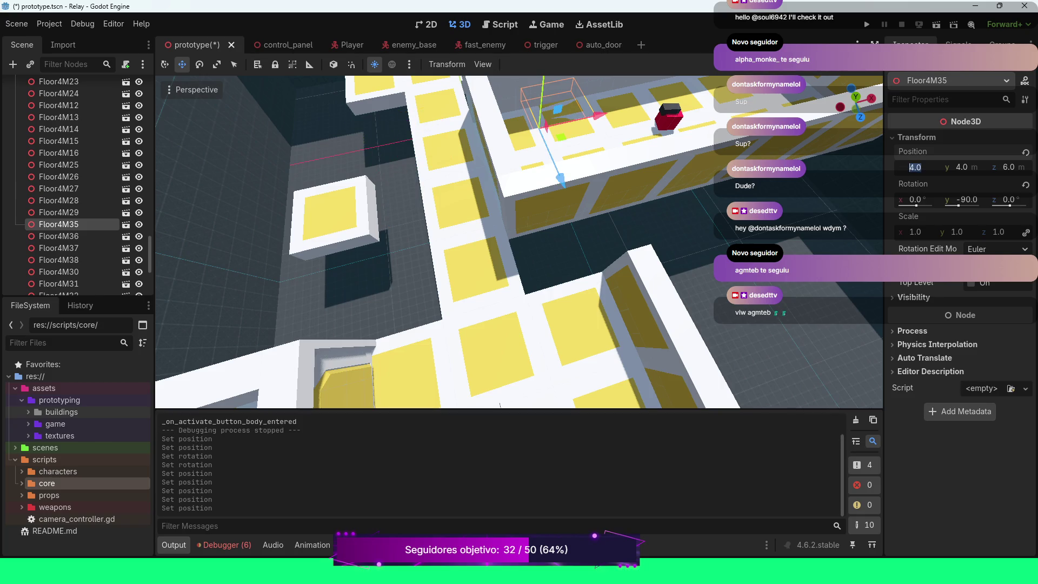
key(Home)
text(-)
key(Return)
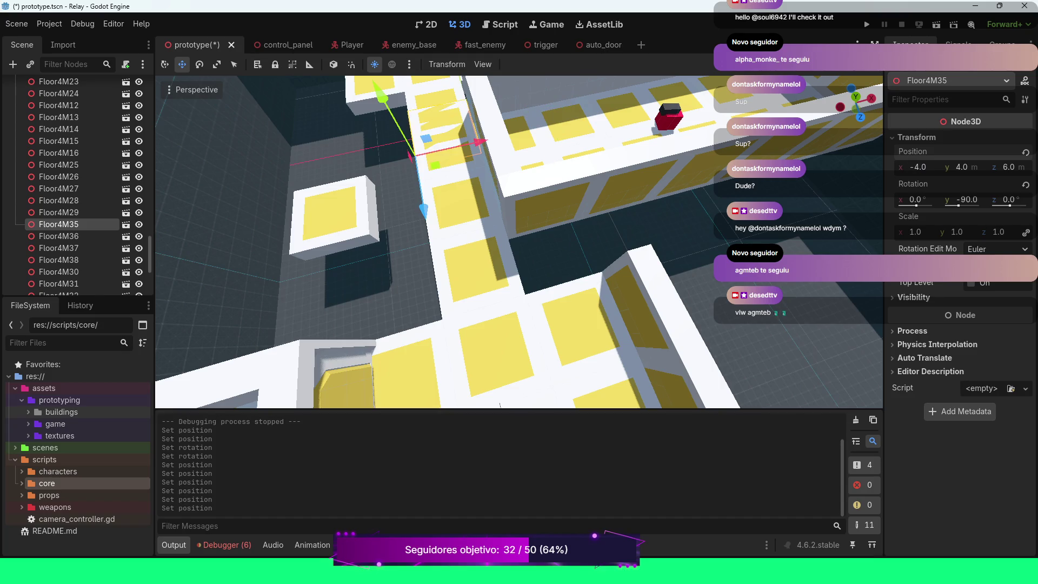
click(915, 167)
text(-8)
key(Return)
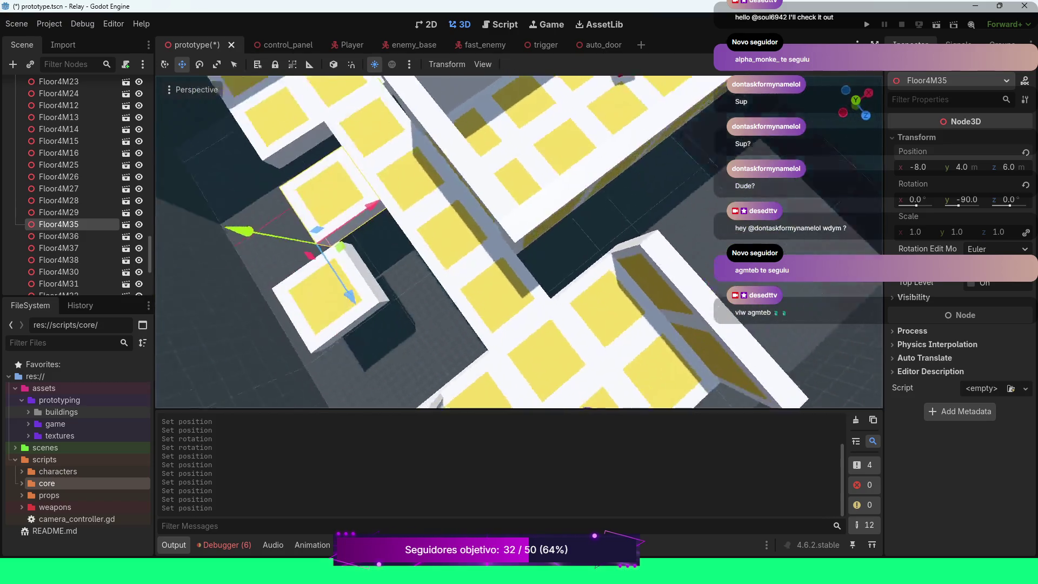
Step: Set Floor4M31's Z position to 6
scroll(519, 242, down, 4)
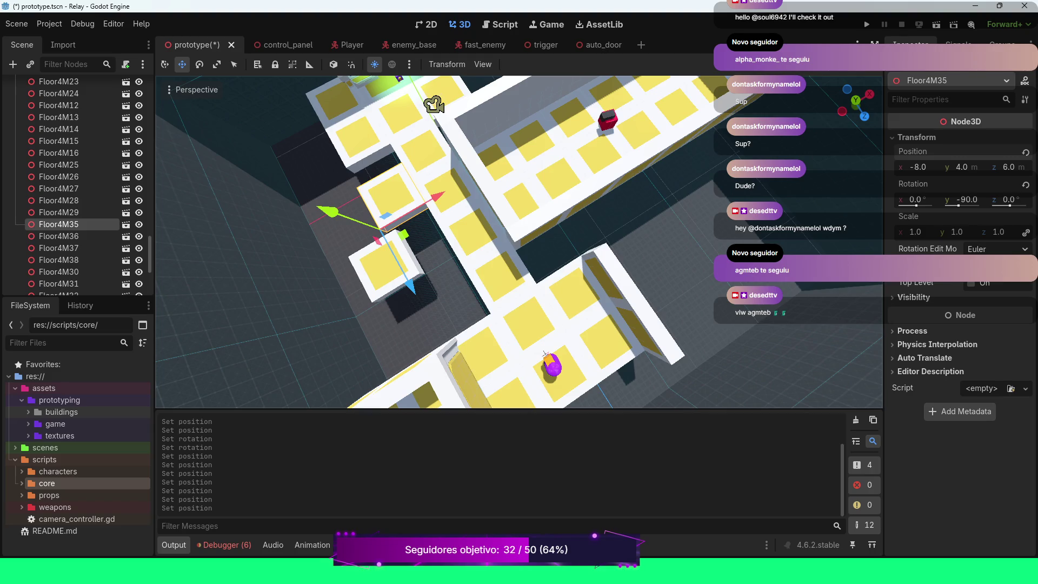
click(385, 268)
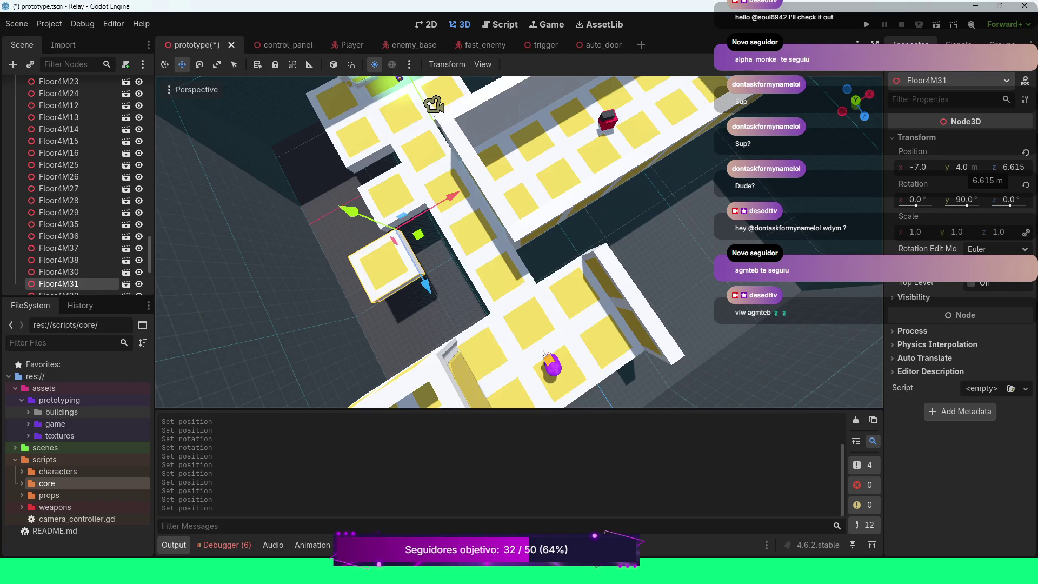
click(1014, 168)
text(6)
key(Return)
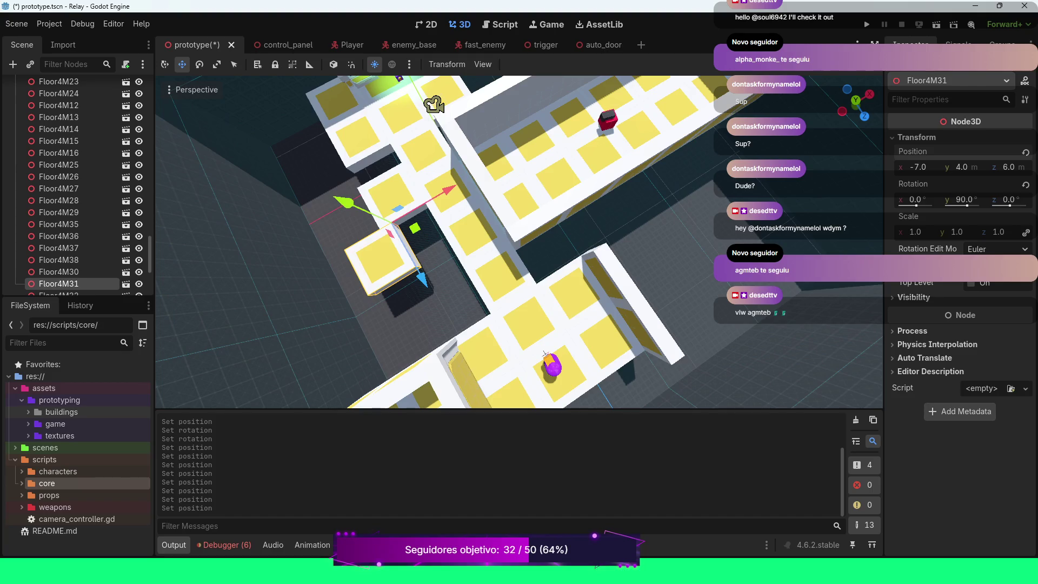
Step: Save the prototype scene
scroll(519, 241, down, 4)
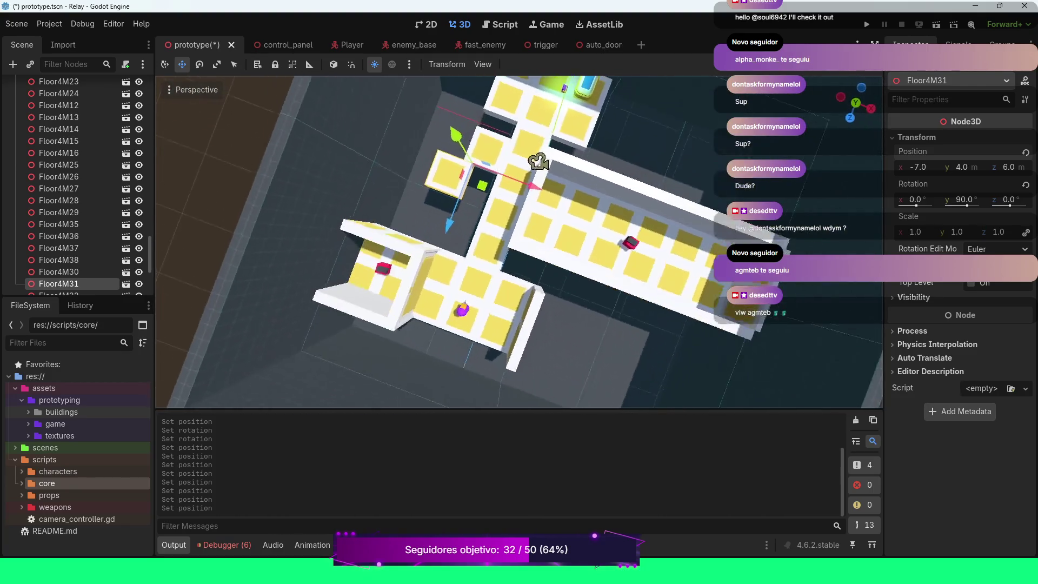
scroll(519, 242, down, 3)
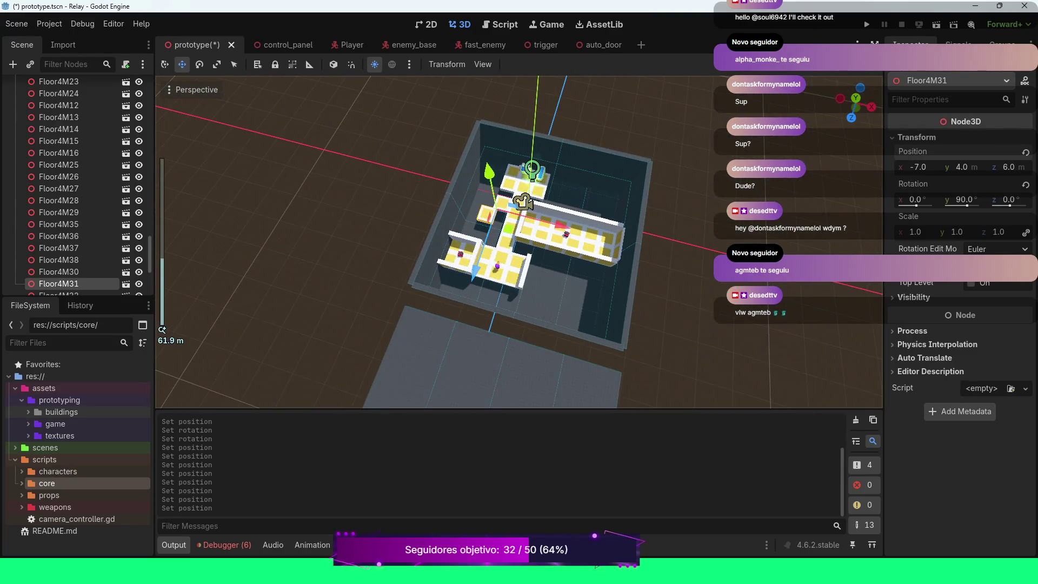
key(ctrl+s)
scroll(520, 243, up, 2)
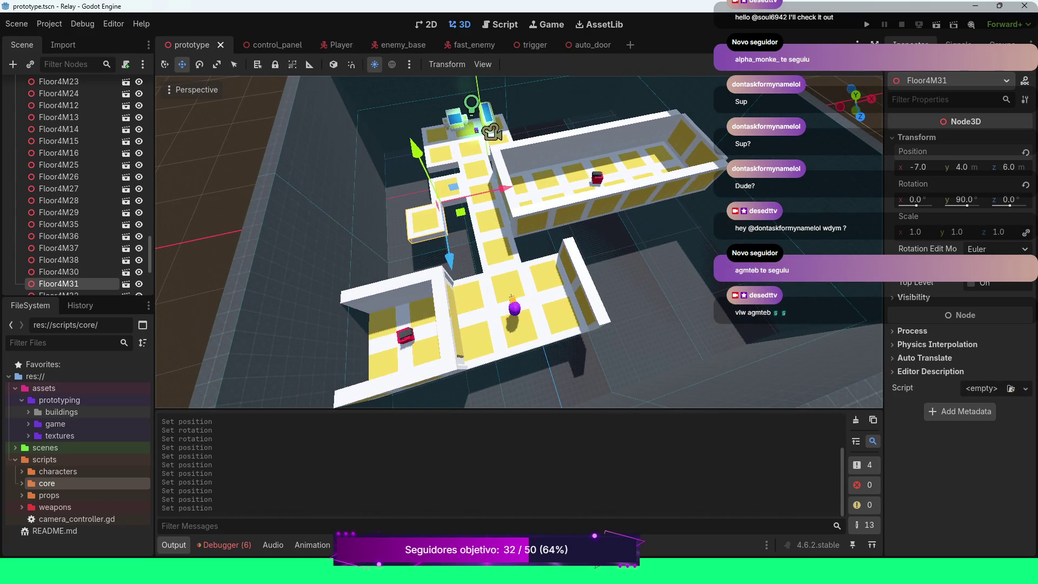
Step: Duplicate the FastEnemy, undoing an accidental move of floor tile Floor4M21
click(596, 178)
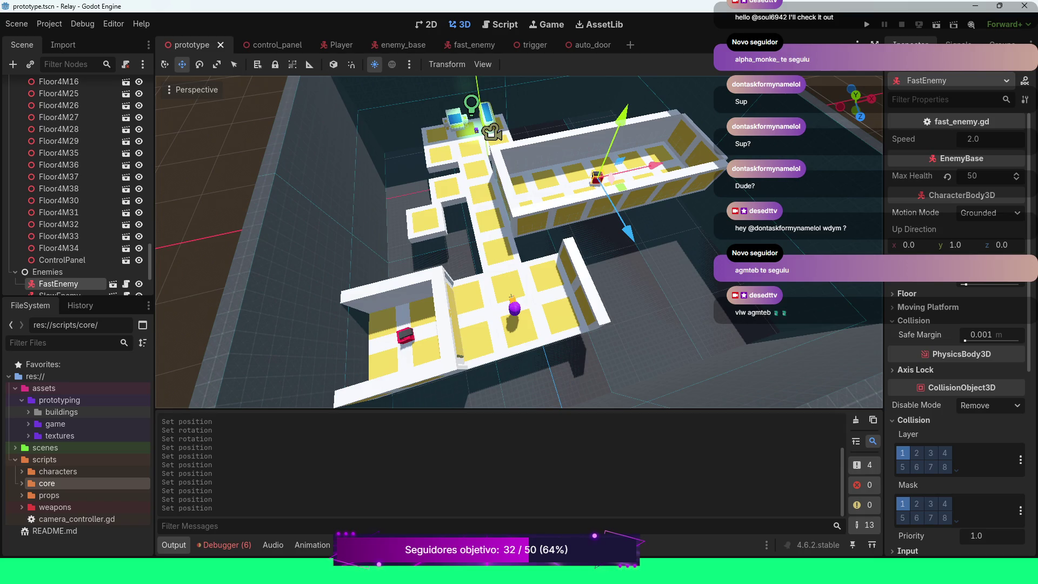
key(ctrl+d)
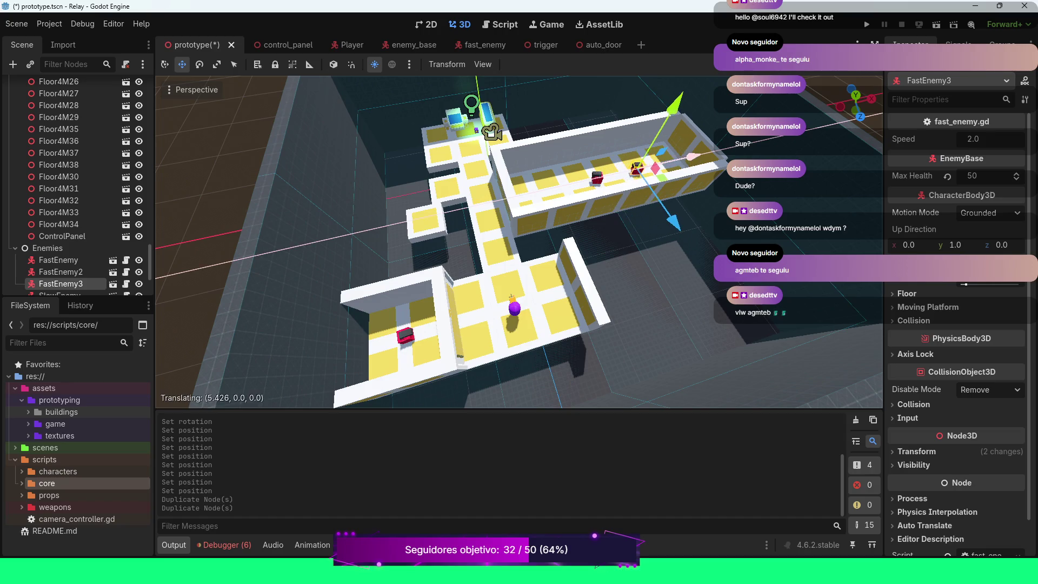
click(578, 174)
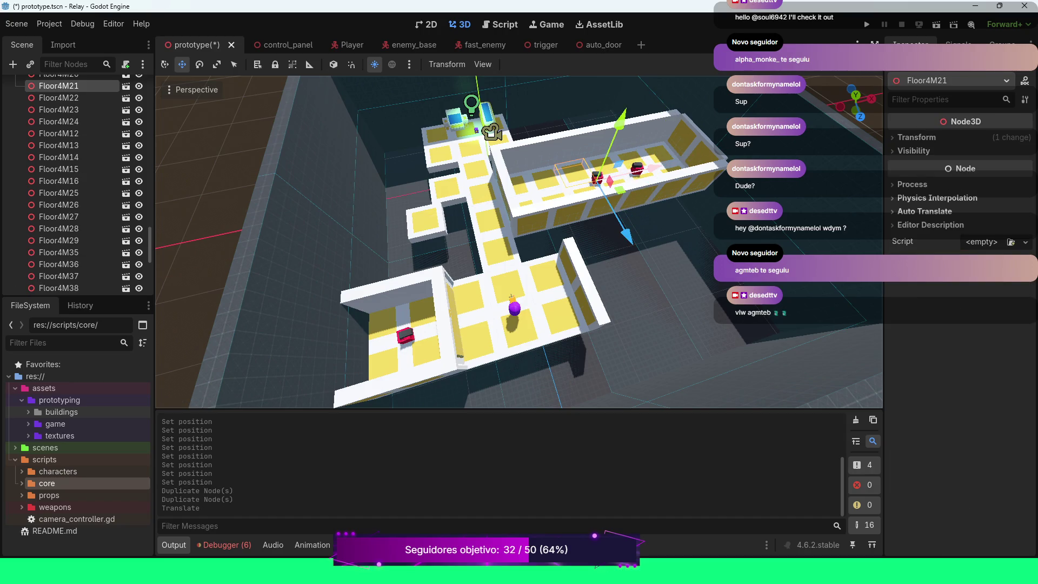
drag(652, 168, 682, 161)
key(ctrl+z)
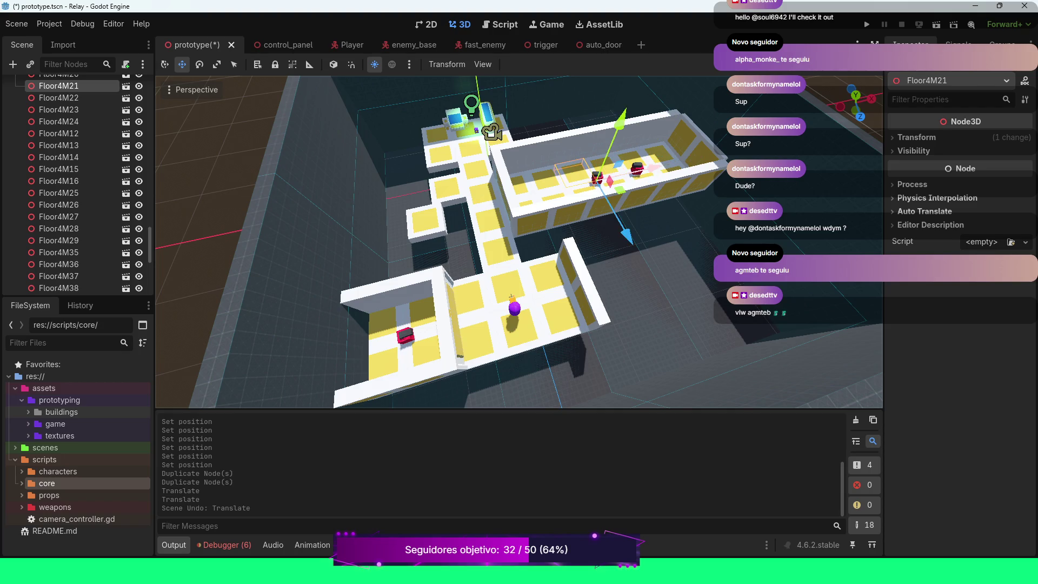
Step: Spread FastEnemy, FastEnemy2 and FastEnemy3 along the corridor and save the scene
click(608, 177)
drag(655, 165, 698, 159)
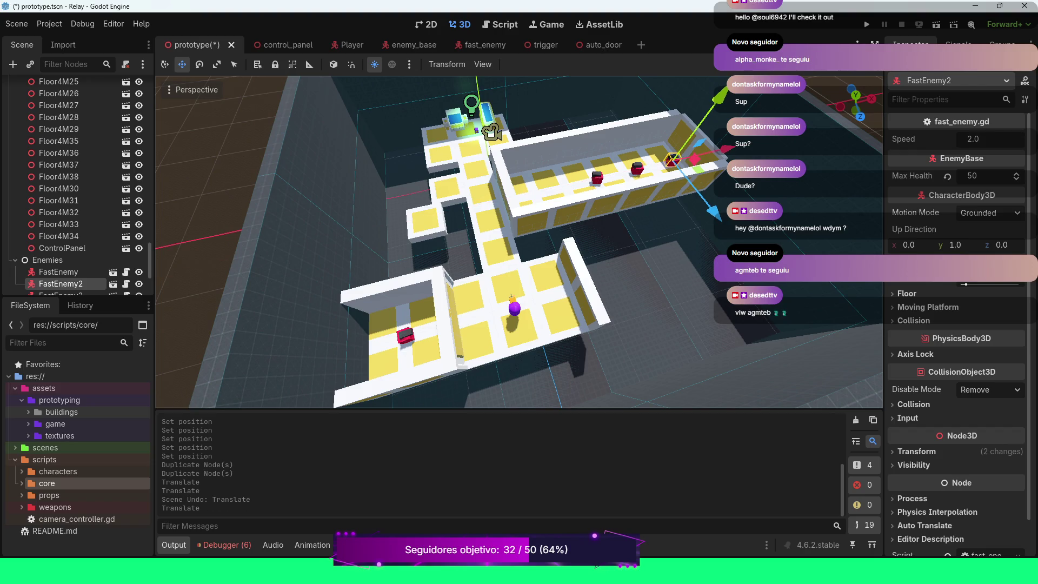
click(596, 177)
drag(597, 177, 571, 184)
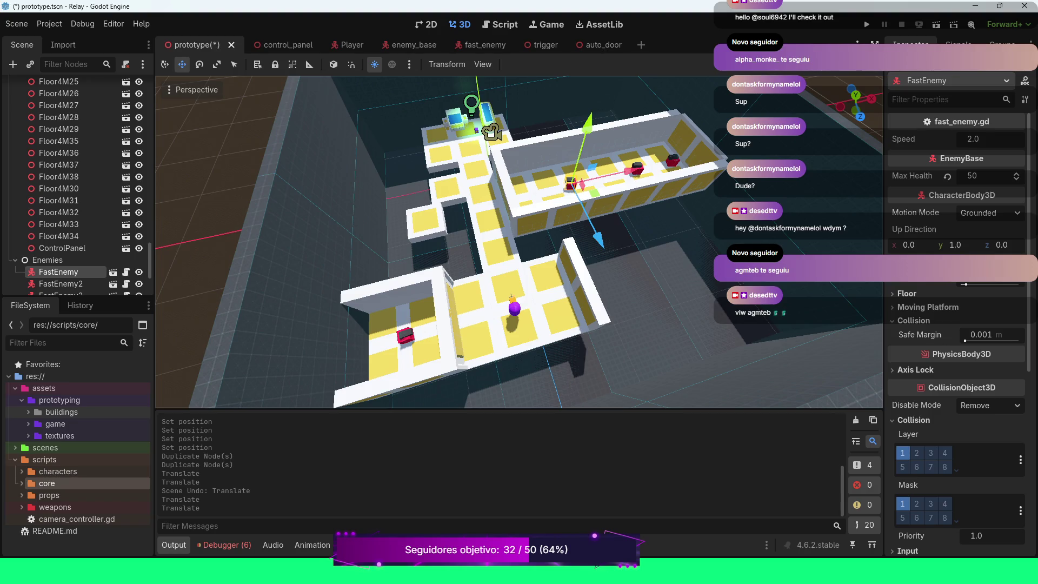
click(672, 160)
click(637, 168)
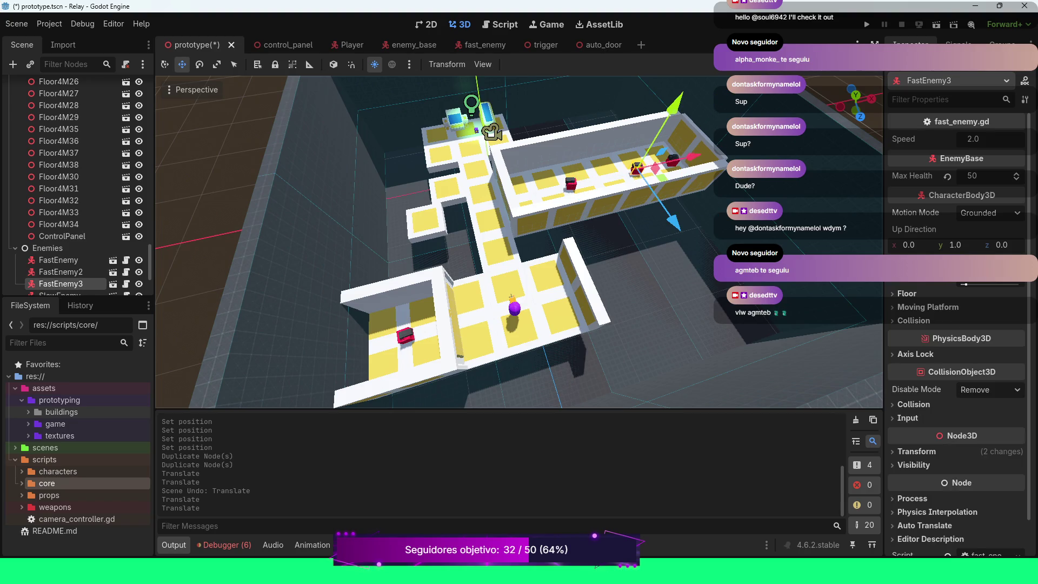
drag(694, 156, 682, 158)
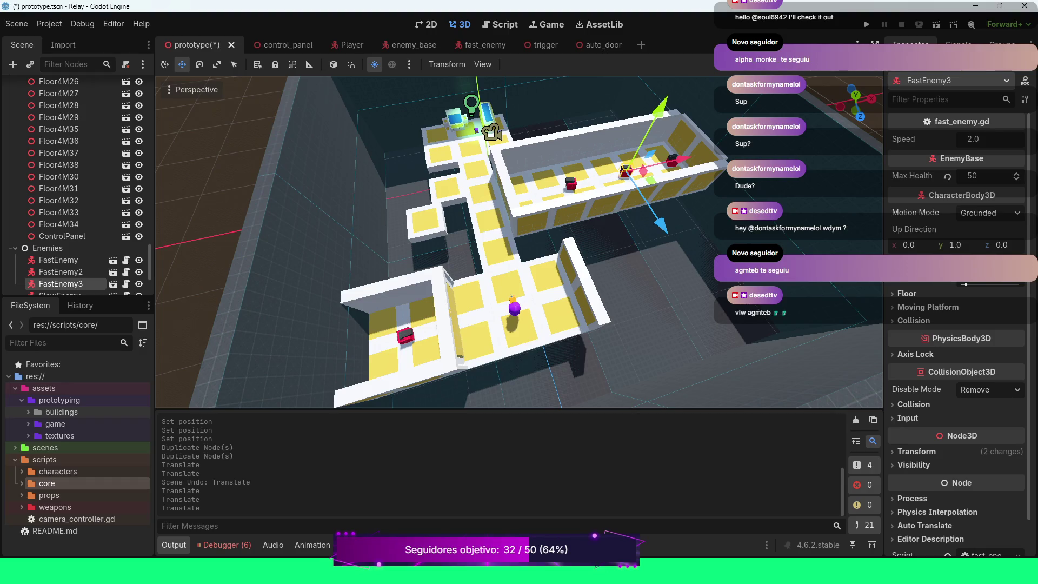
key(ctrl+s)
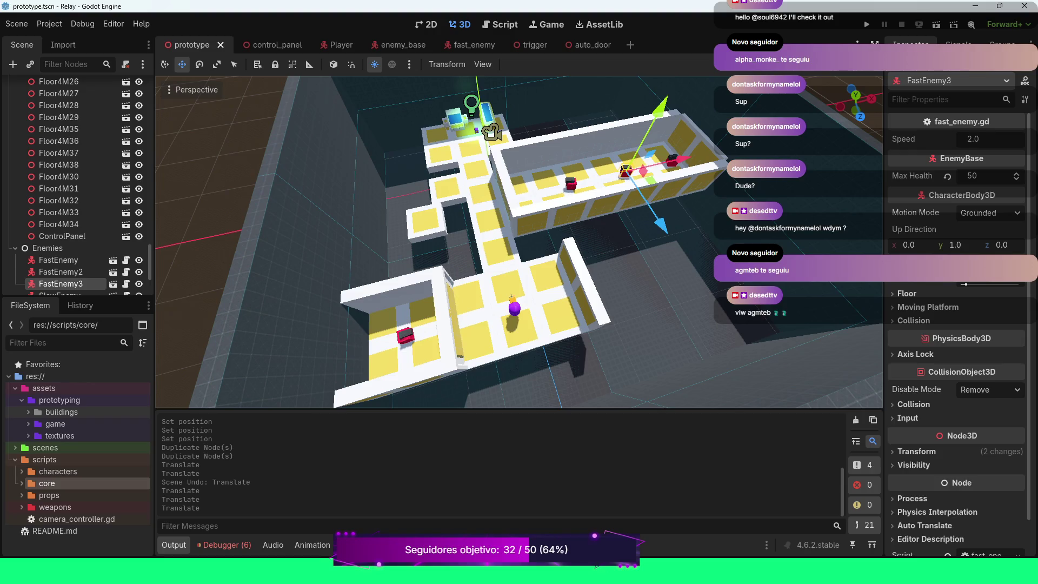
Step: Duplicate SlowEnemy and place SlowEnemy2 beside it in the lower-left room
click(404, 335)
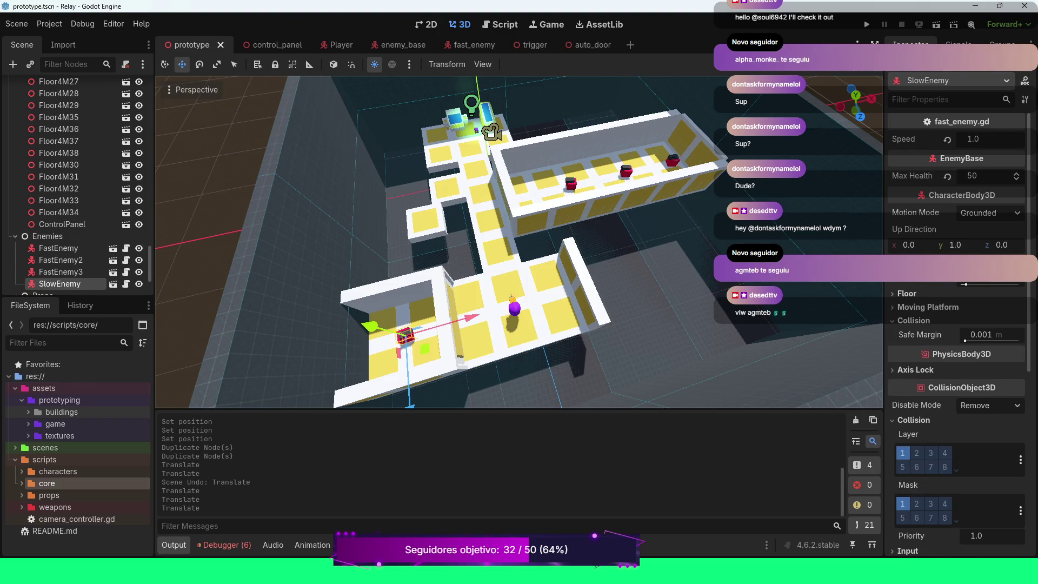
key(ctrl+d)
scroll(519, 241, down, 3)
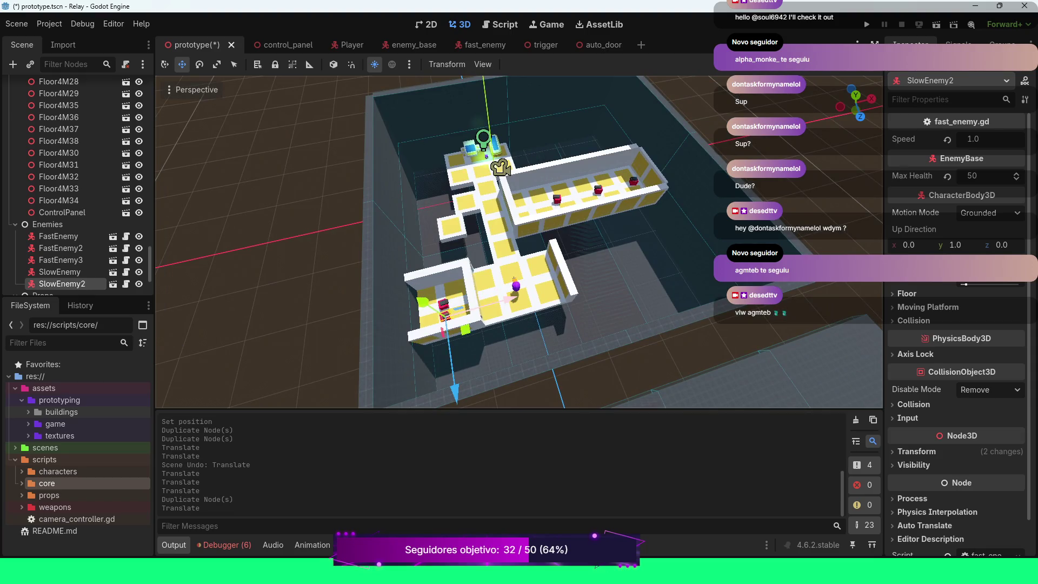
drag(503, 299, 473, 307)
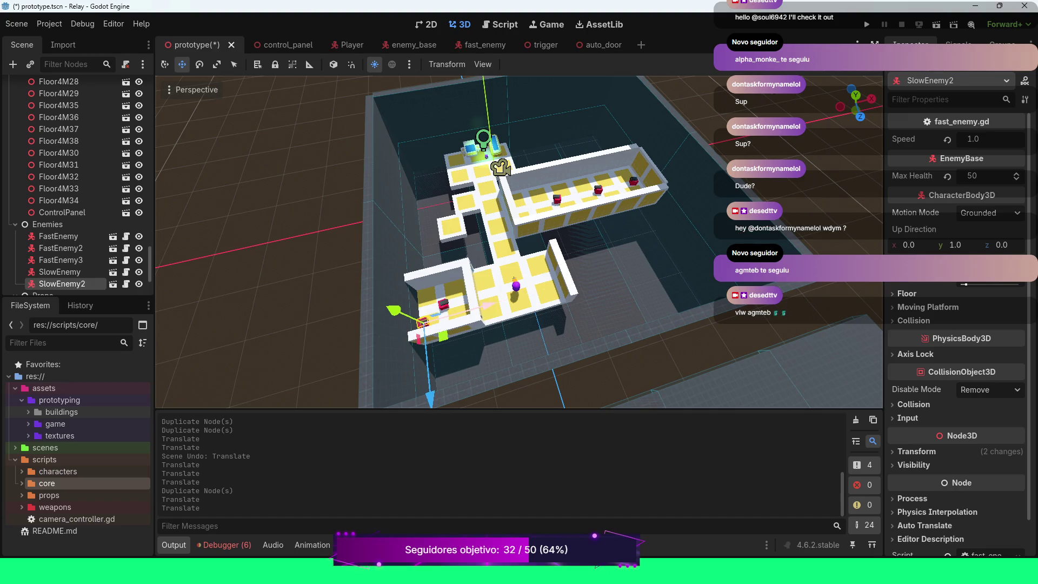
Step: Run the game and walk the player through the corridor and terminal room into the lower room
key(F5)
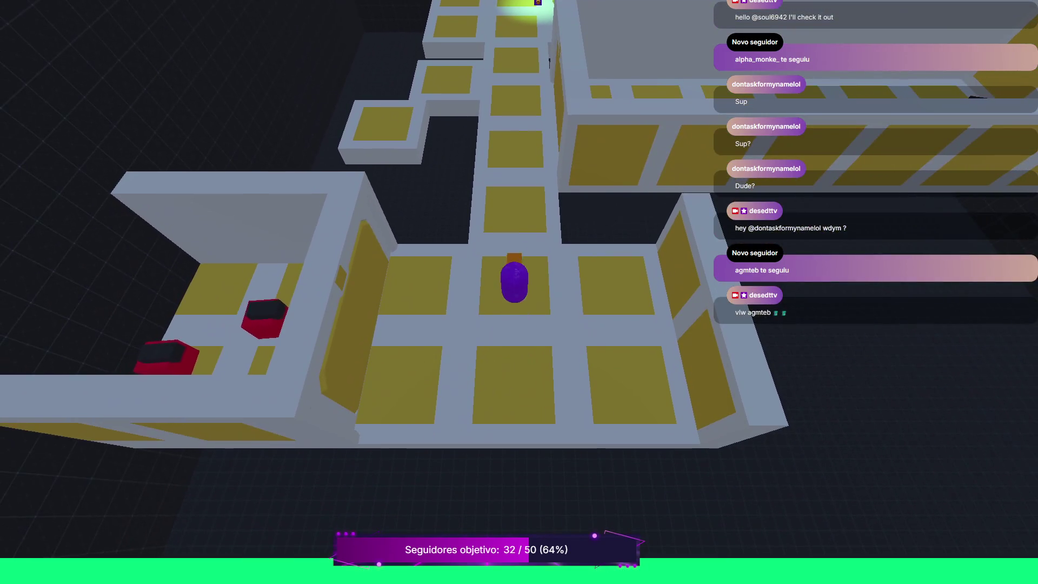
key(w)
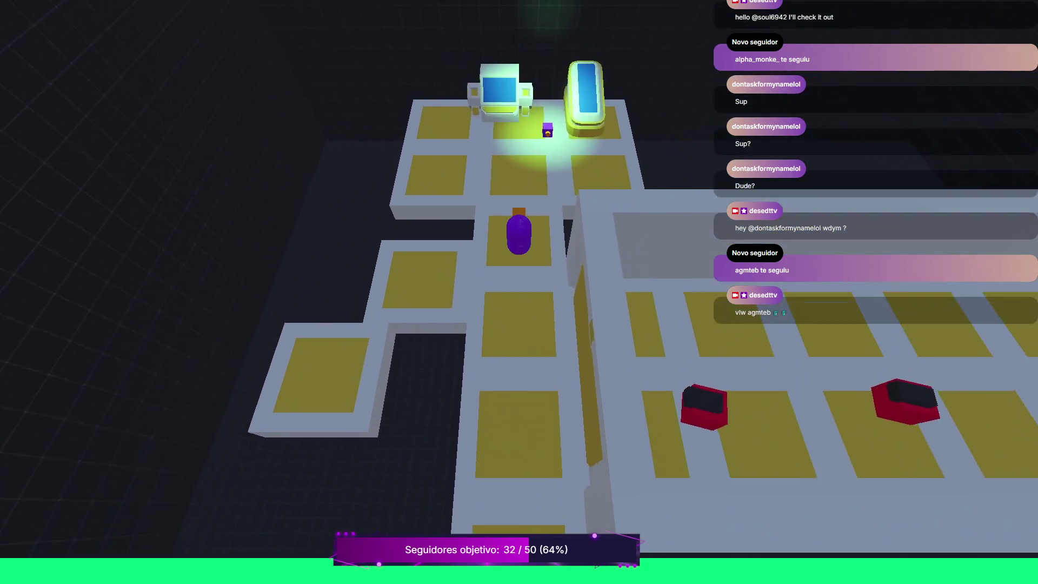
key(w)
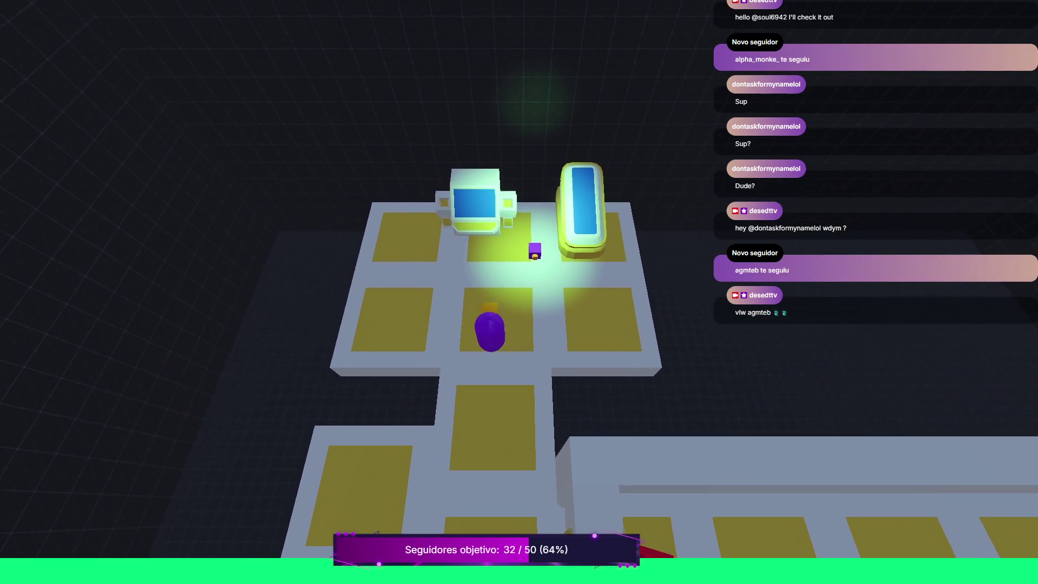
key(s)
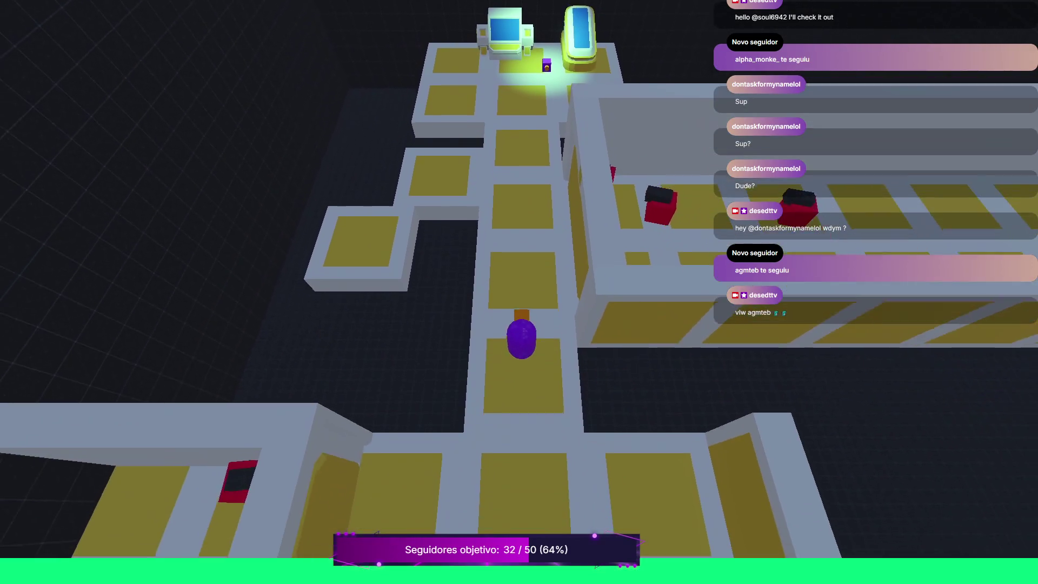
key(w)
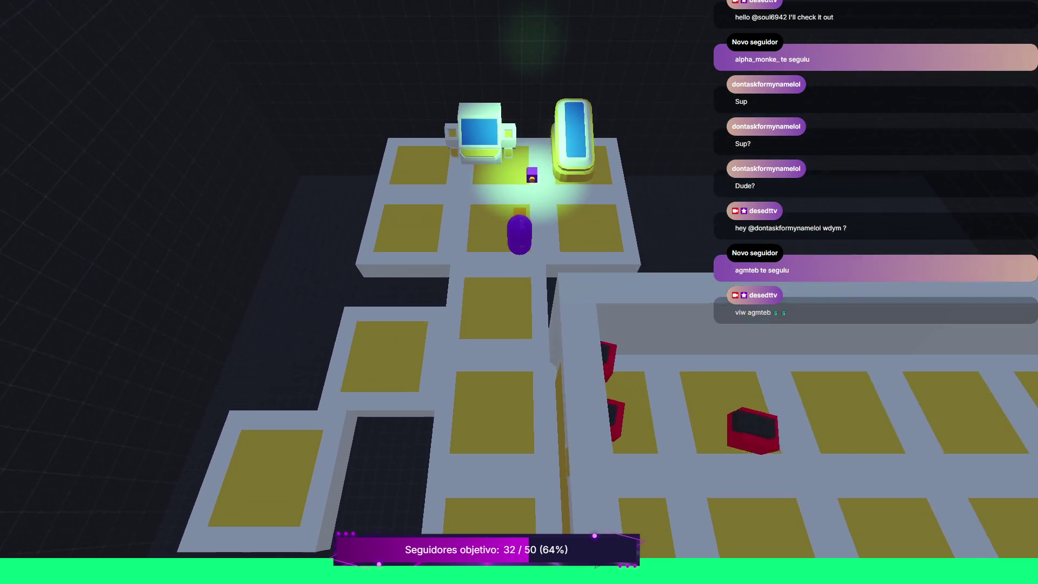
key(s)
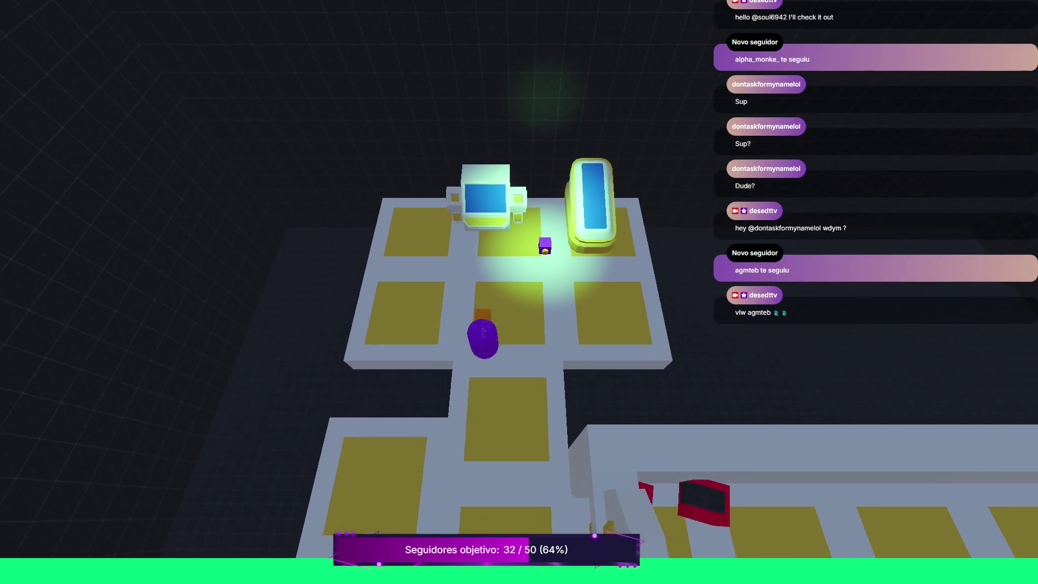
key(s)
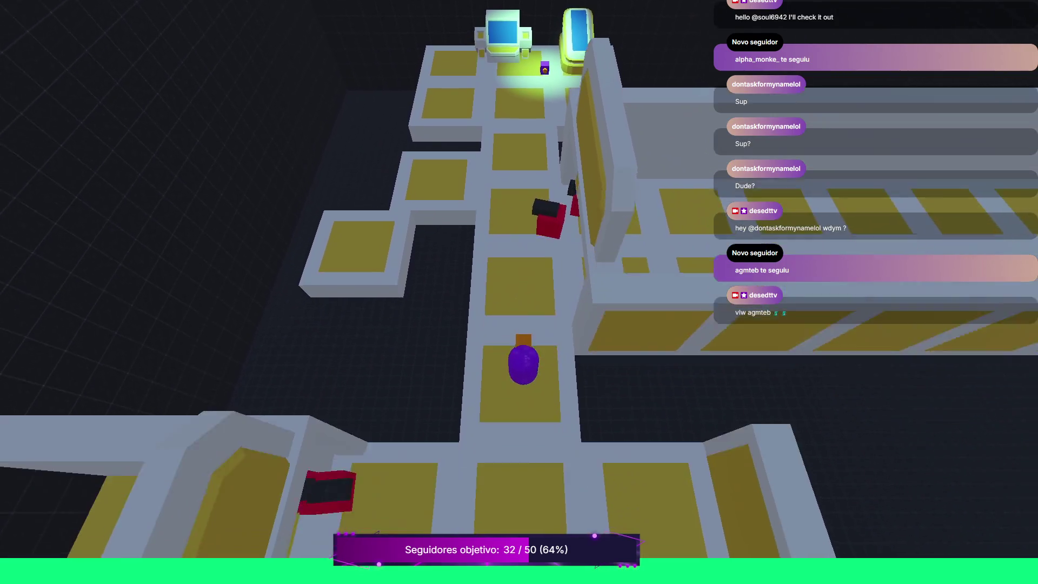
key(s)
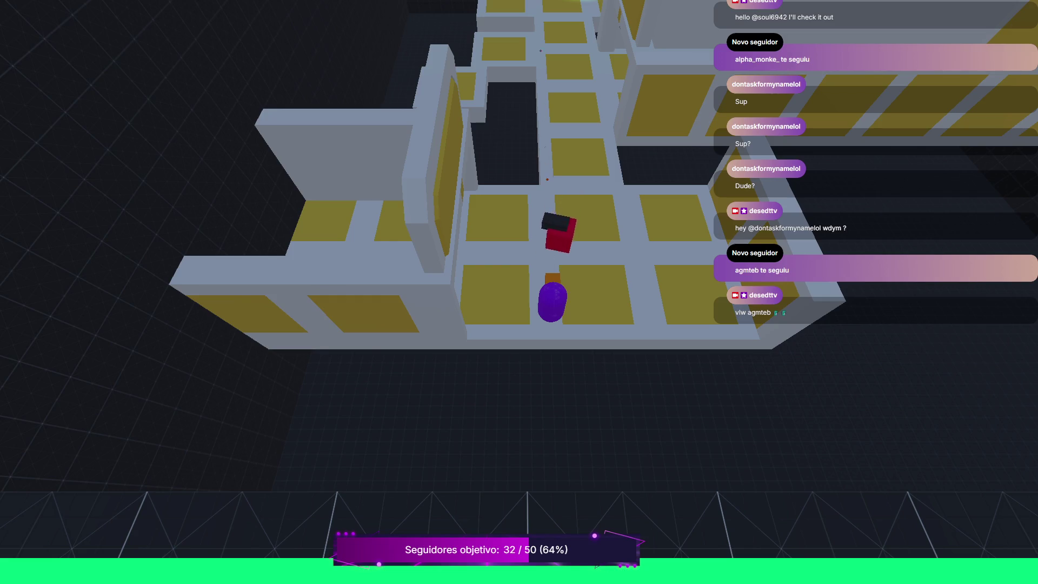
Step: Steer the player around the lower room past the red enemy, then stop the game
key(w)
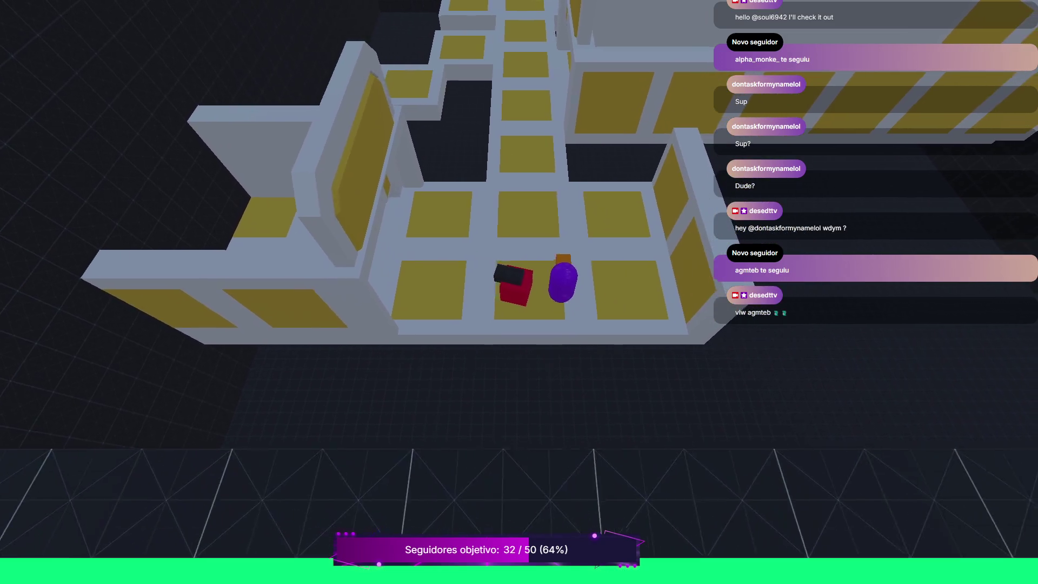
key(s)
key(d)
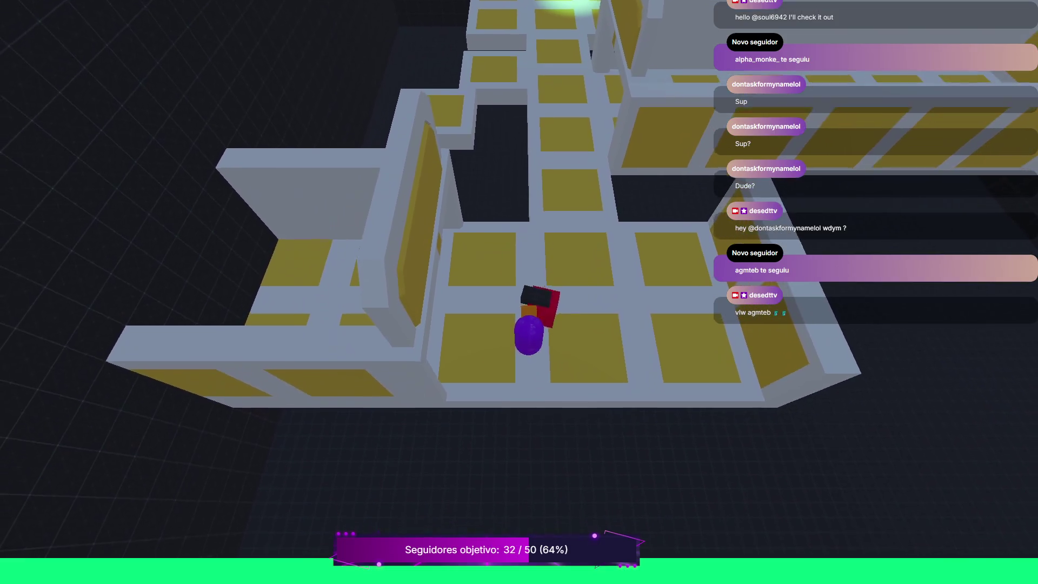
key(w)
key(a)
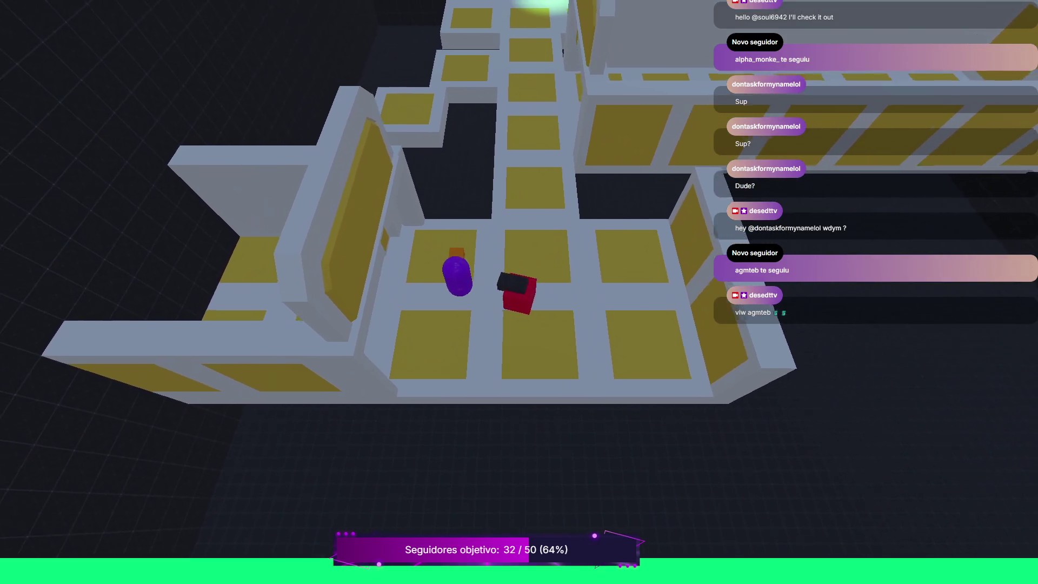
key(s)
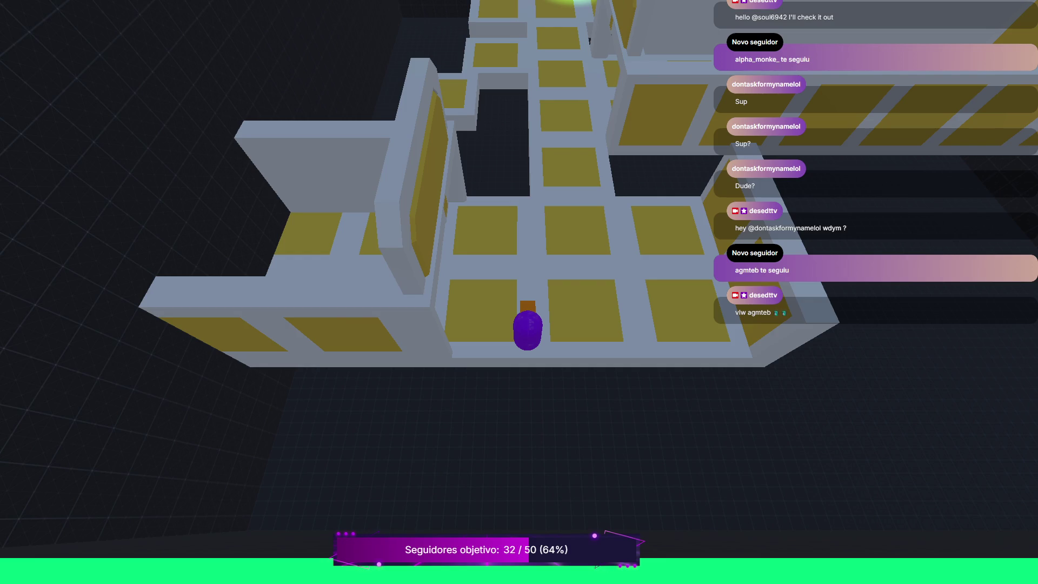
key(F8)
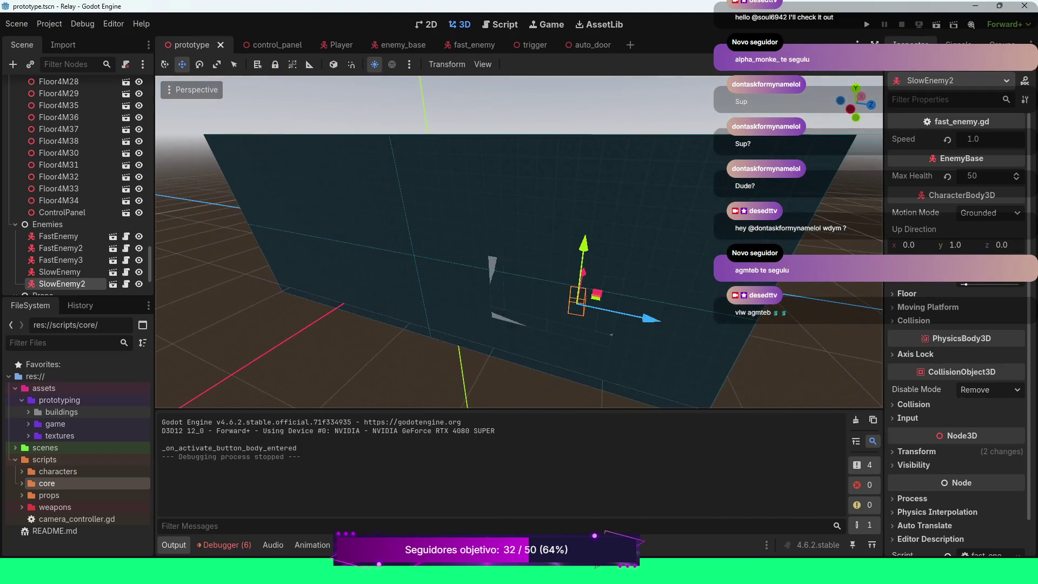
Step: Collapse the Enemies, Props and Doors groups, expand Cealing and select Ground9
scroll(519, 242, down, 5)
scroll(519, 242, up, 4)
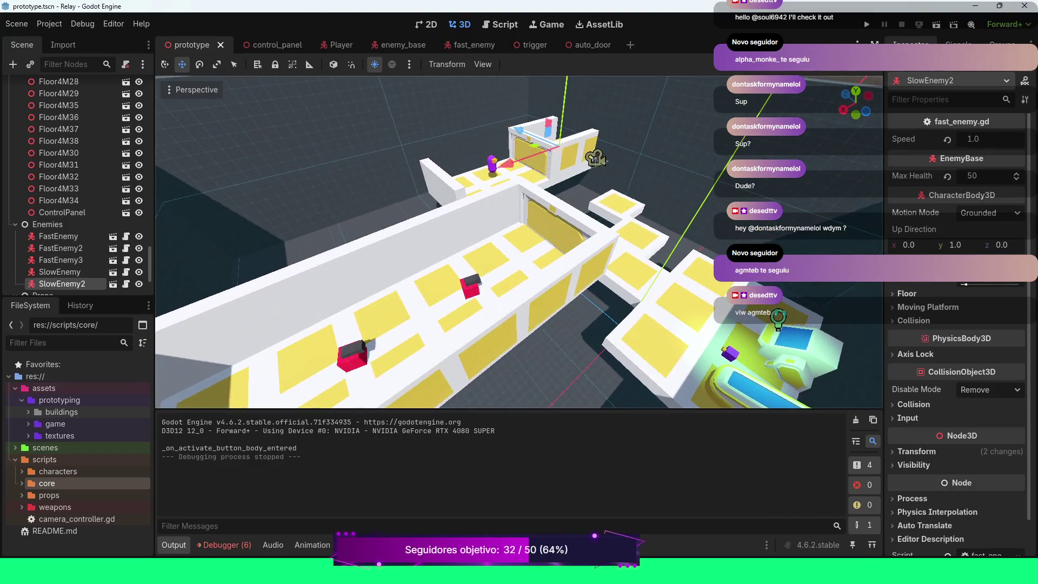
scroll(519, 242, down, 3)
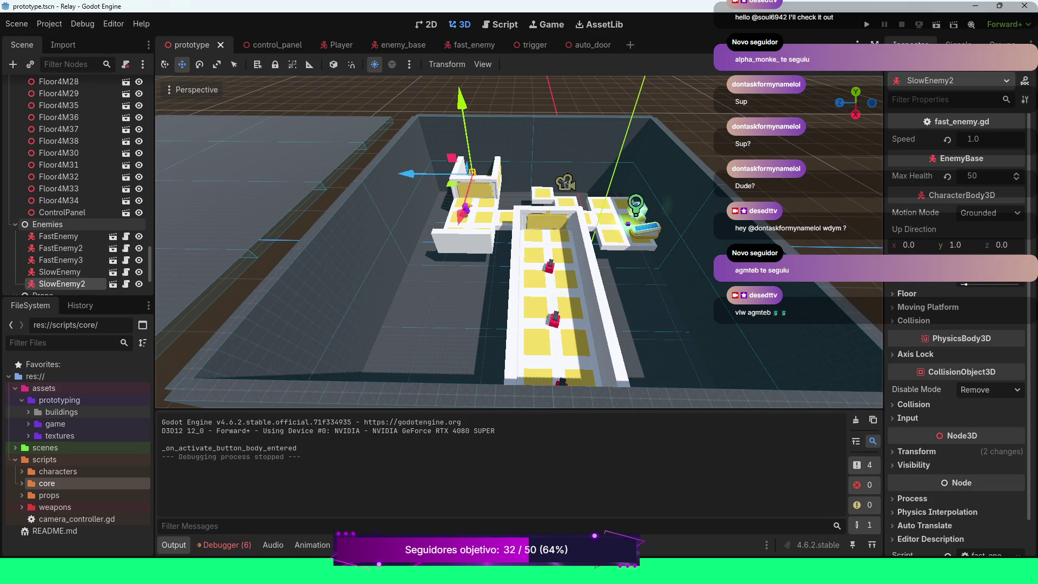
click(15, 224)
scroll(81, 225, down, 2)
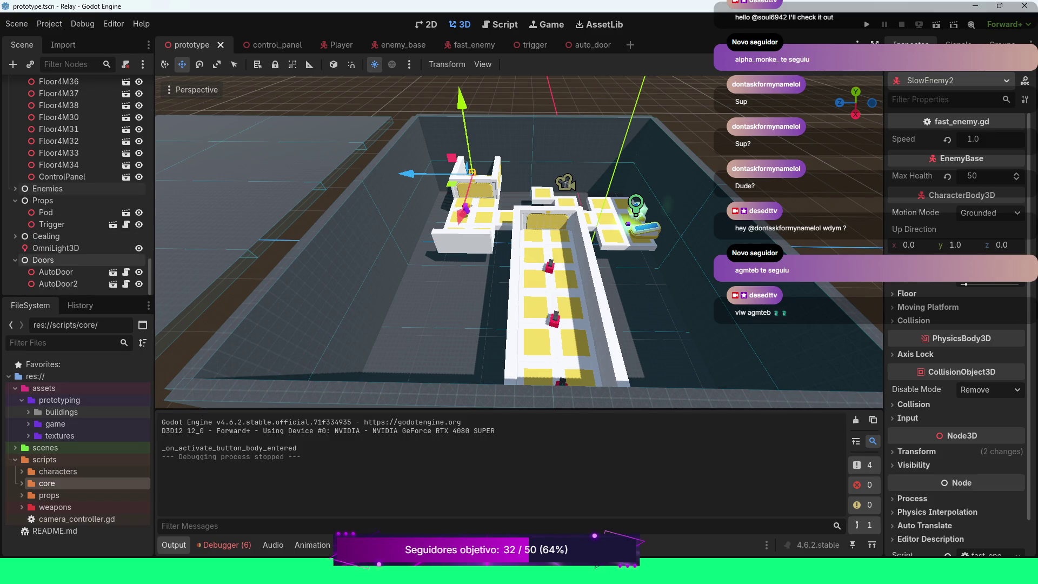
click(15, 201)
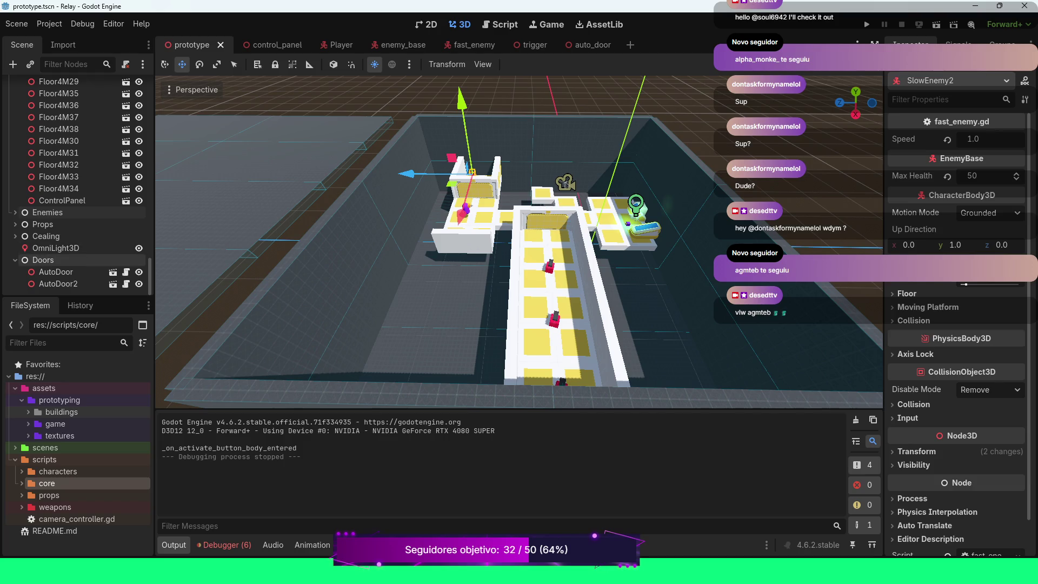
click(15, 260)
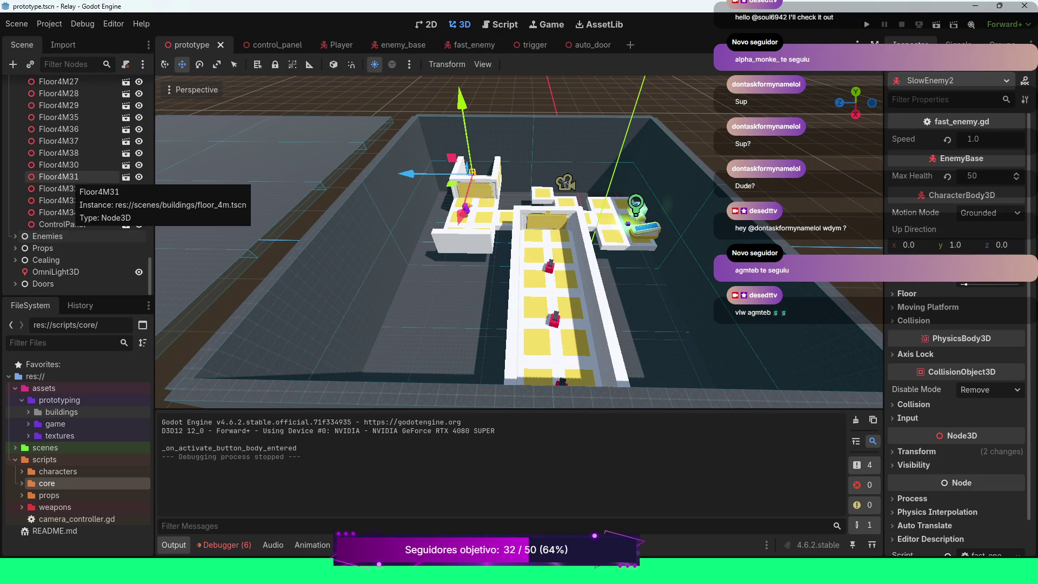
click(15, 260)
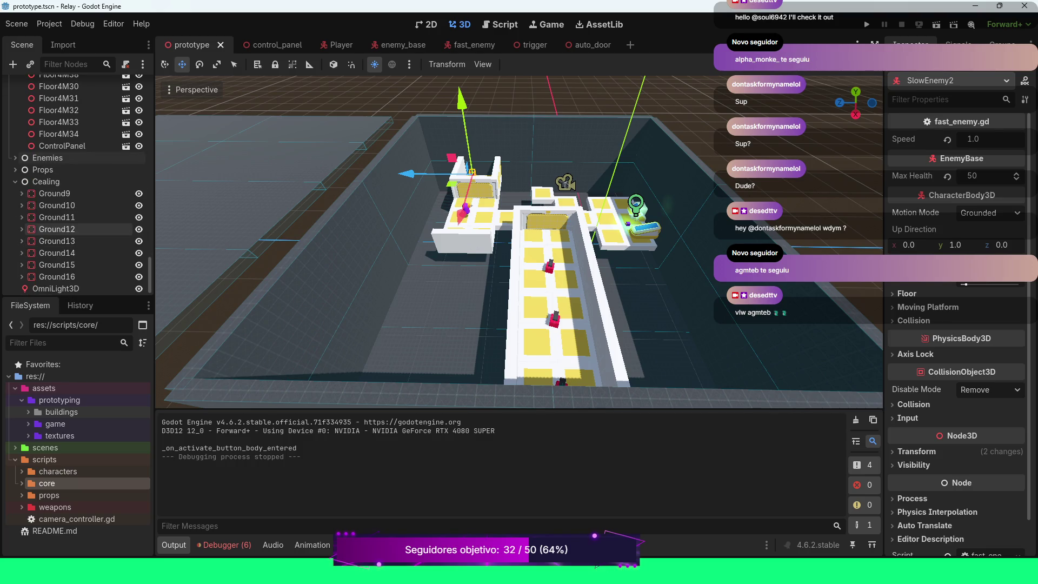
click(54, 193)
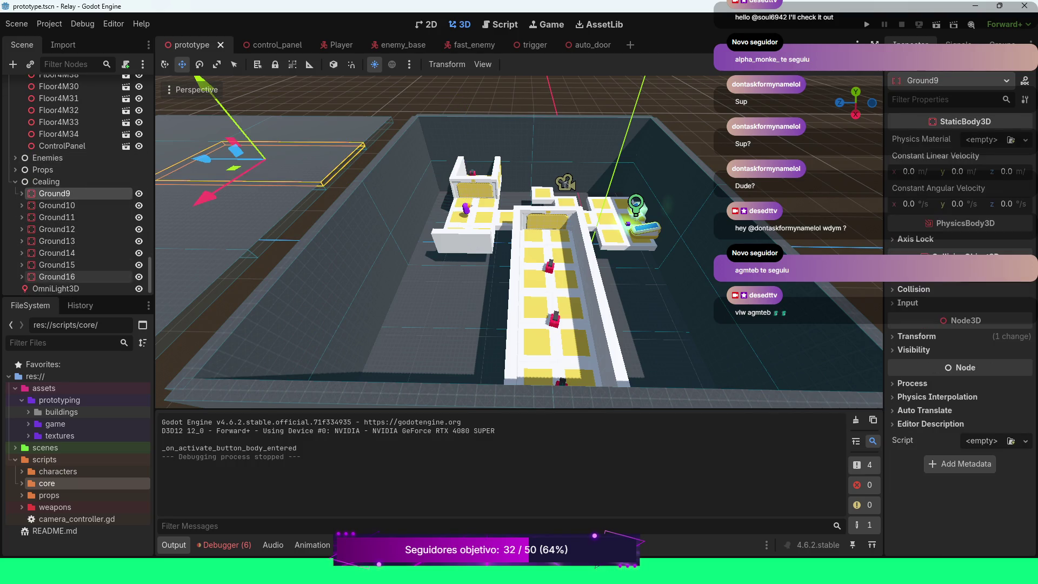
Step: Select Ground9 through Ground16, move them 33 m along Z over the level, and run the game
shift+click(57, 276)
scroll(519, 244, down, 5)
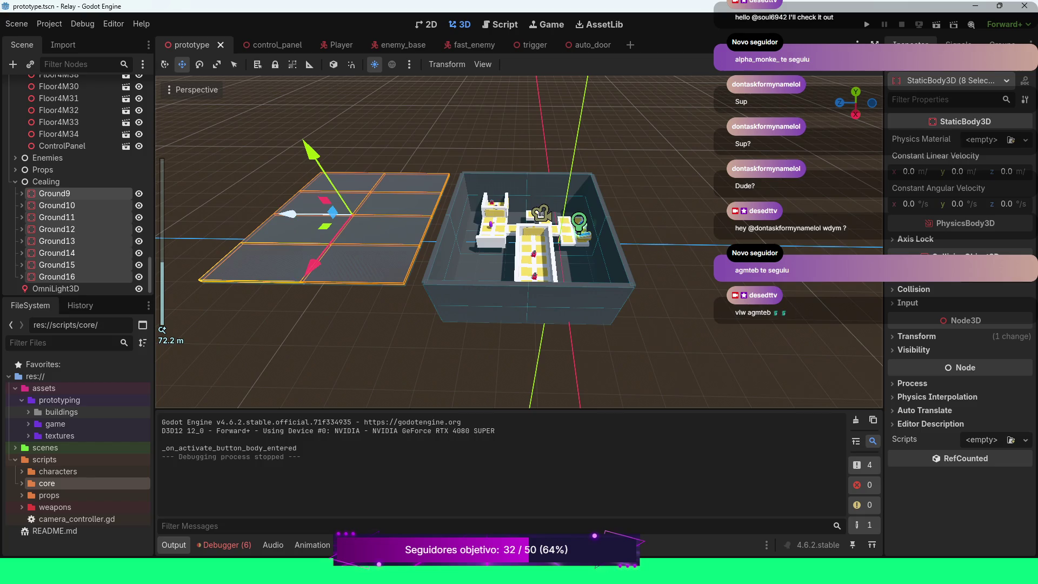
drag(289, 214, 460, 216)
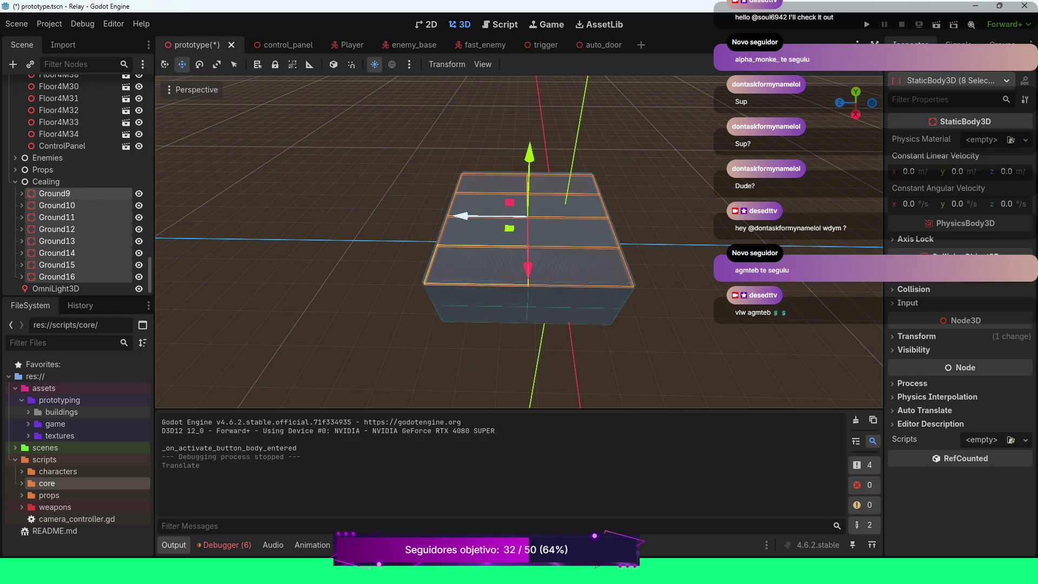
key(F5)
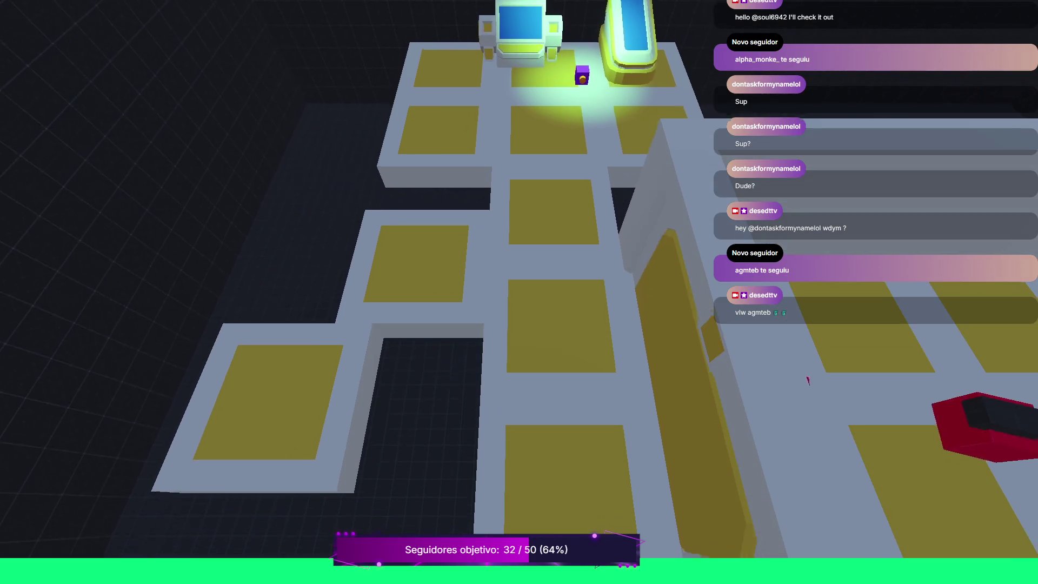
Step: Stop the game and orbit the view lower to see the level's side
key(F8)
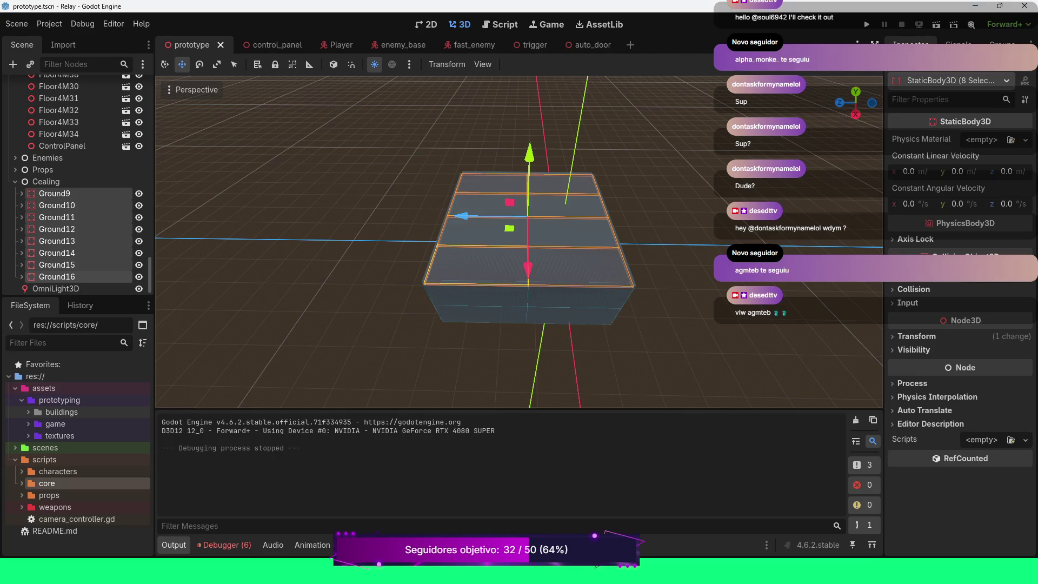
scroll(519, 243, down, 3)
mouse_move(855, 102)
mouse_down()
mouse_move(824, 92)
mouse_move(855, 108)
mouse_move(849, 141)
mouse_up()
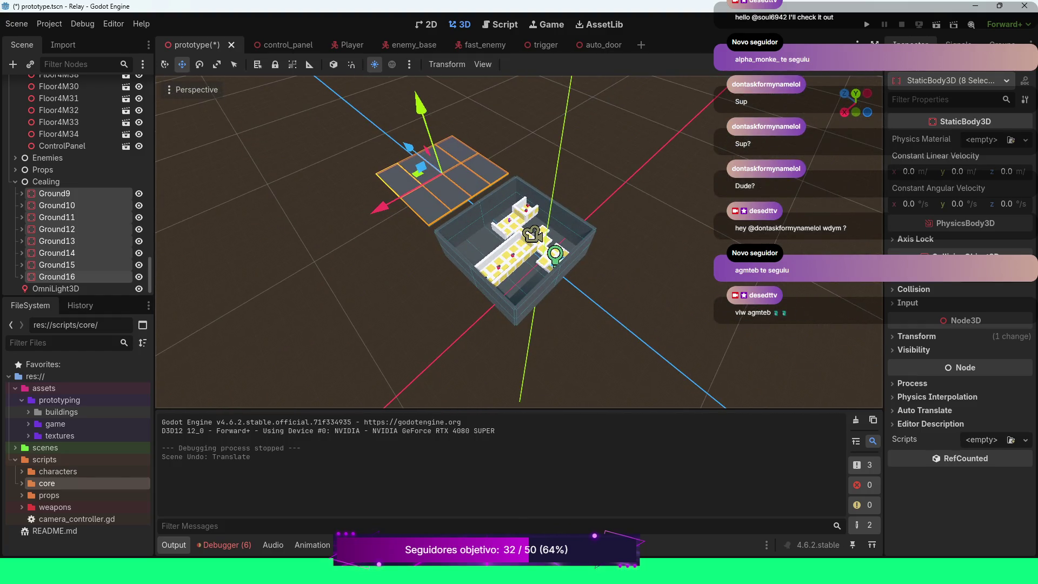
Step: Run the game again and walk the player to the machines and the red crates
key(F5)
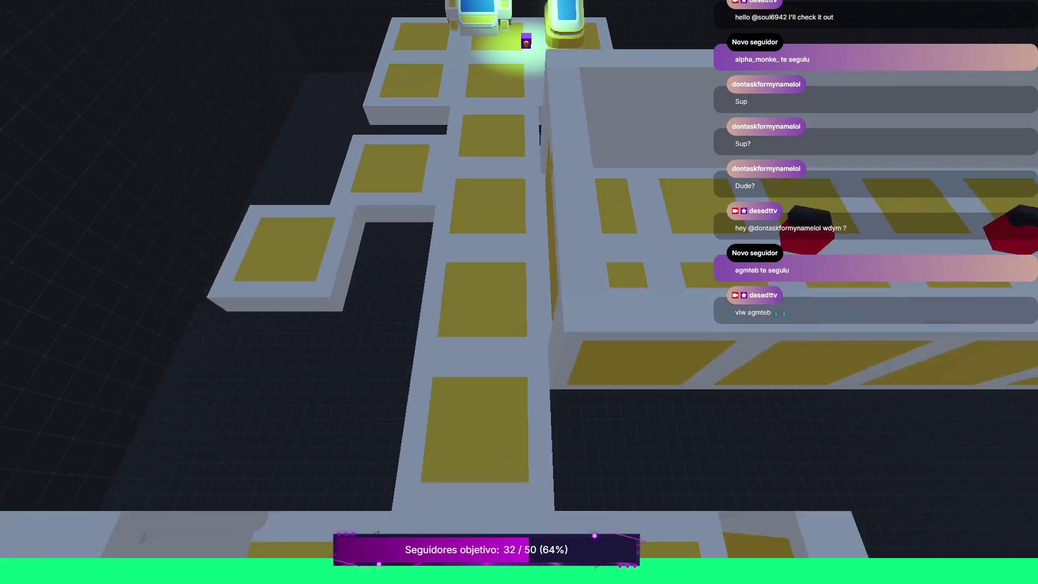
key(w)
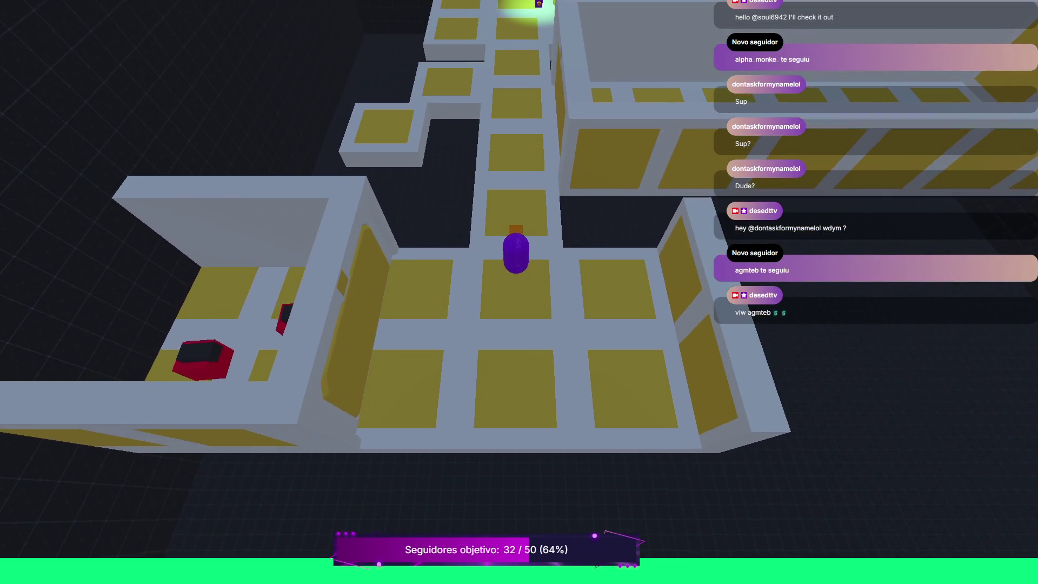
key(w)
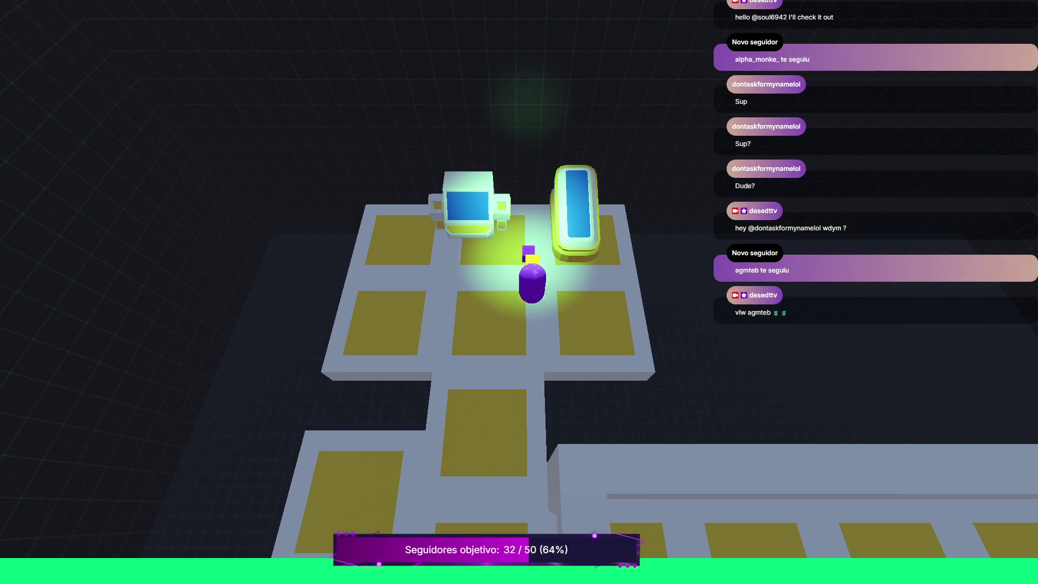
key(s)
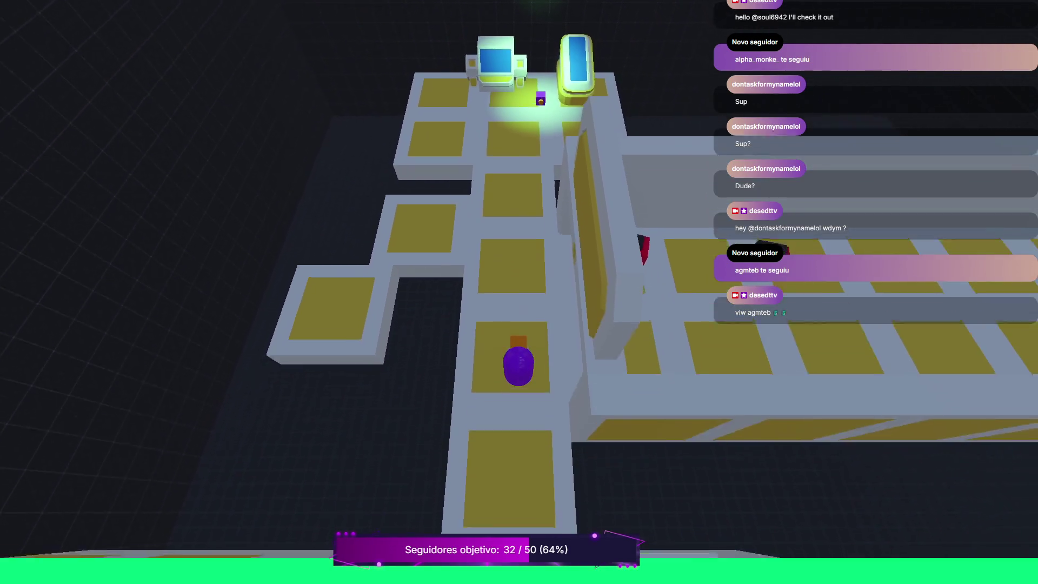
key(a)
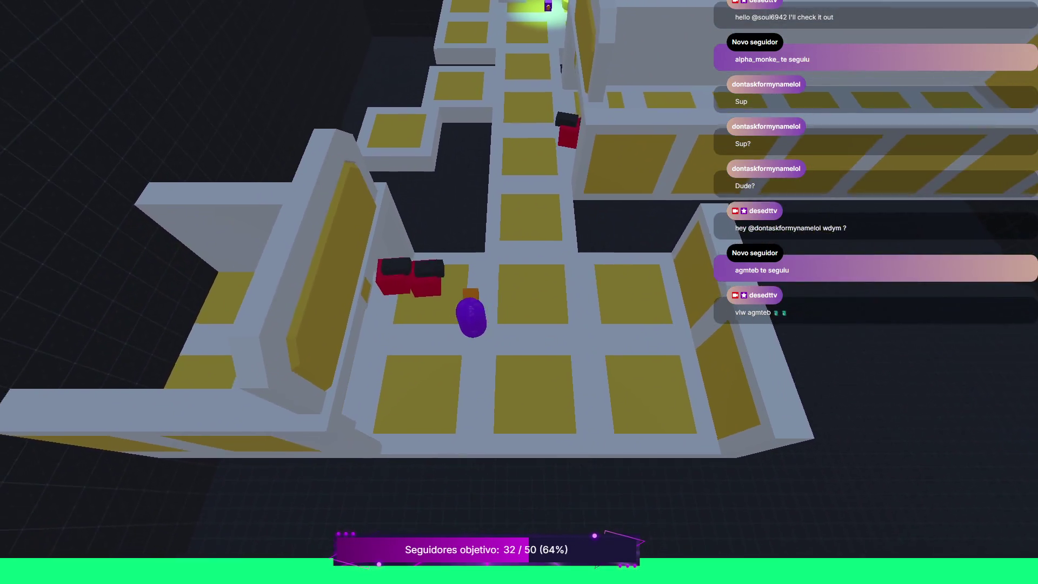
key(a)
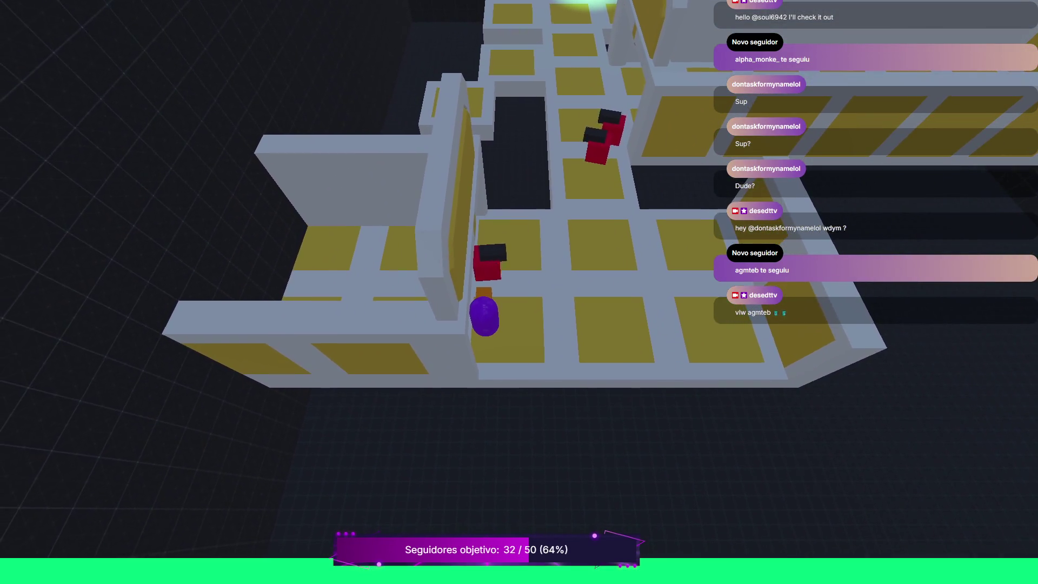
key(d)
key(d)
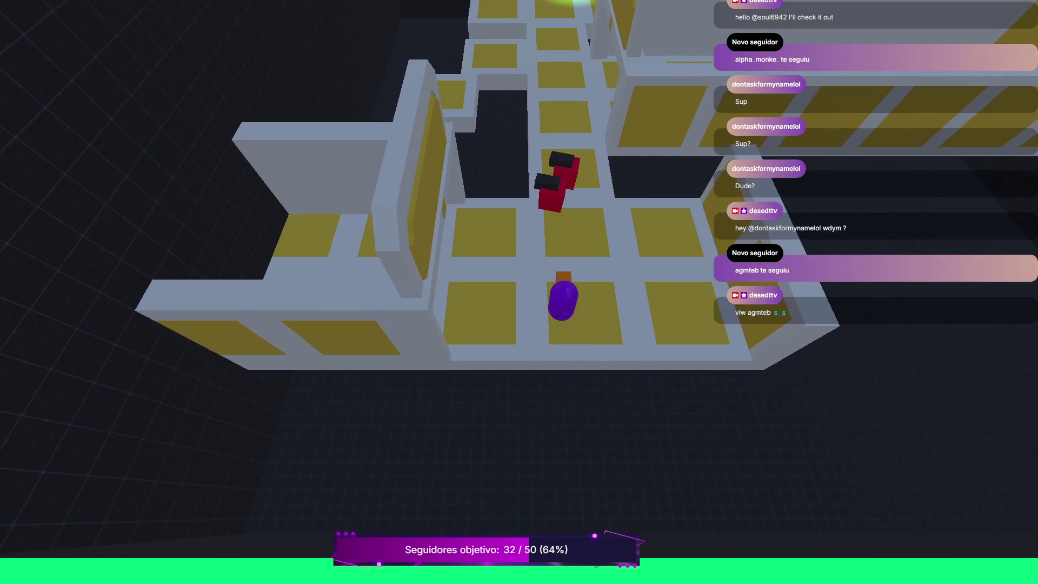
key(d)
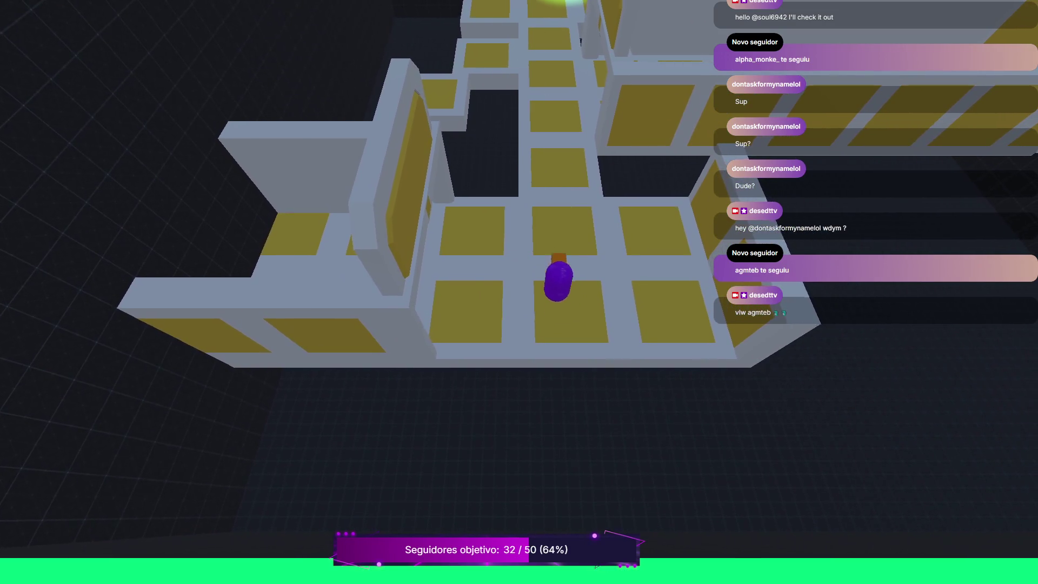
Step: Walk the player up the corridor and down into the lower room, then stop the game
key(w)
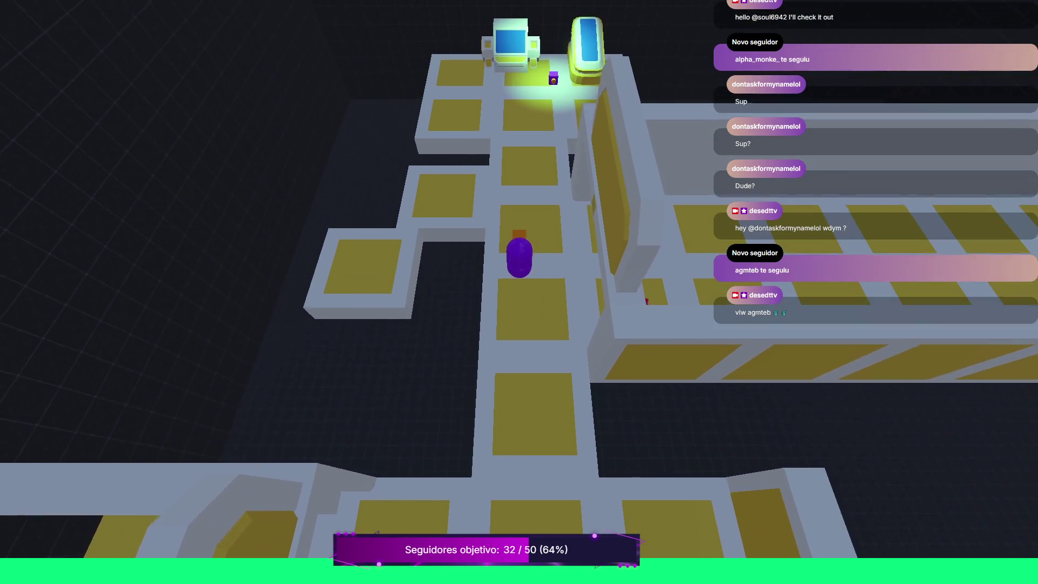
key(s)
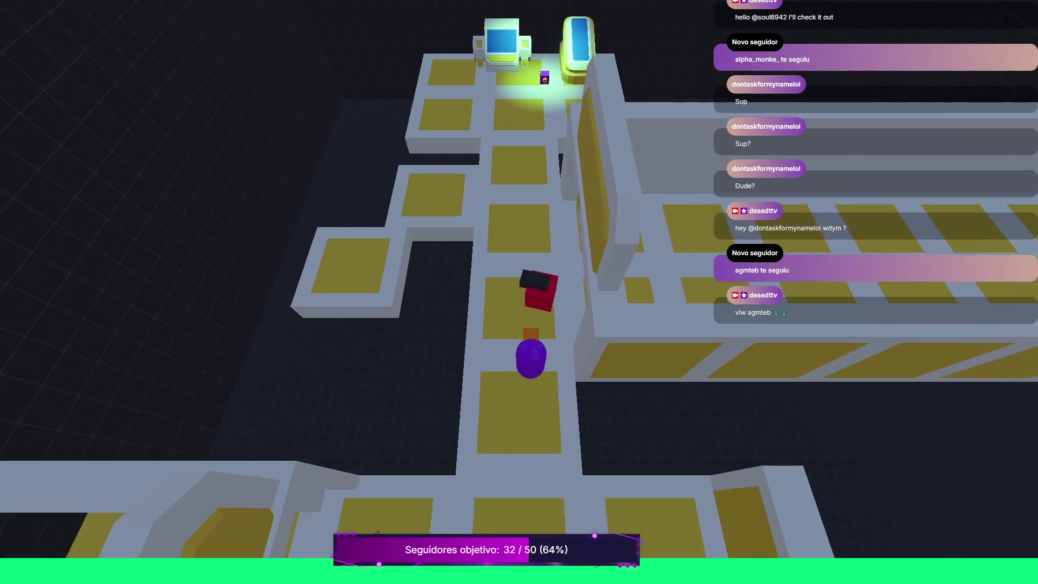
key(s)
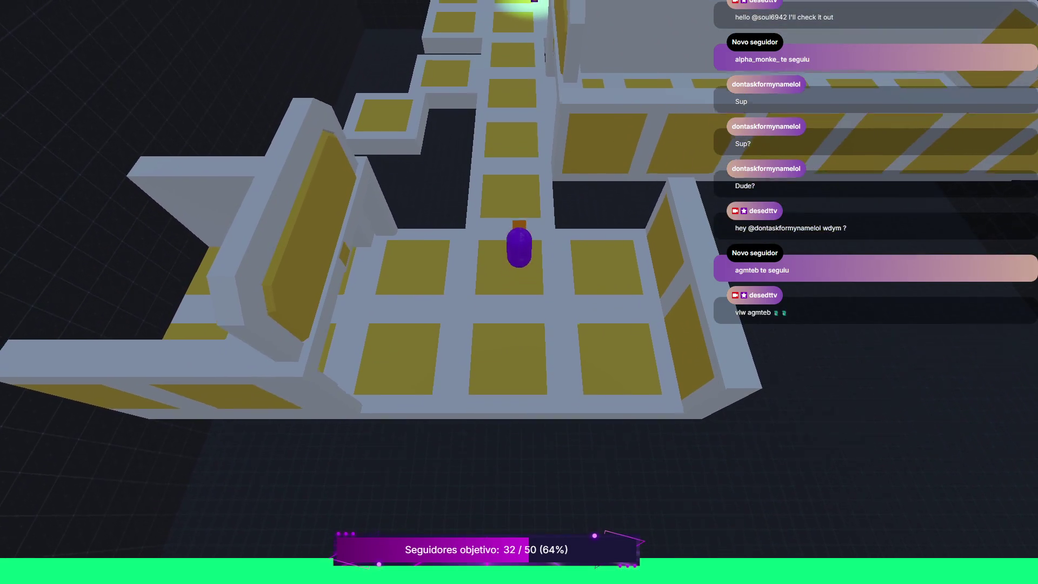
key(w)
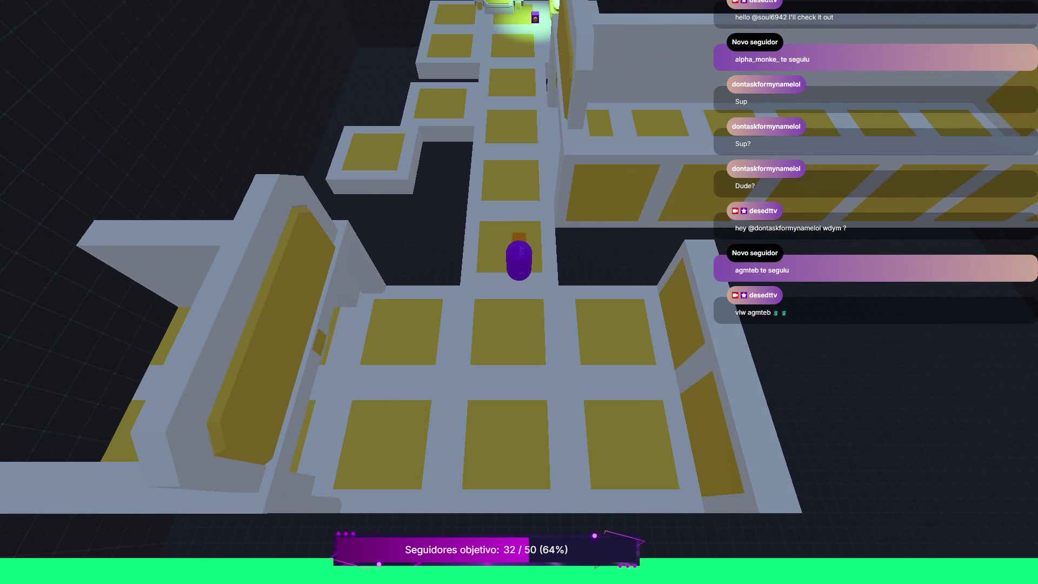
key(F8)
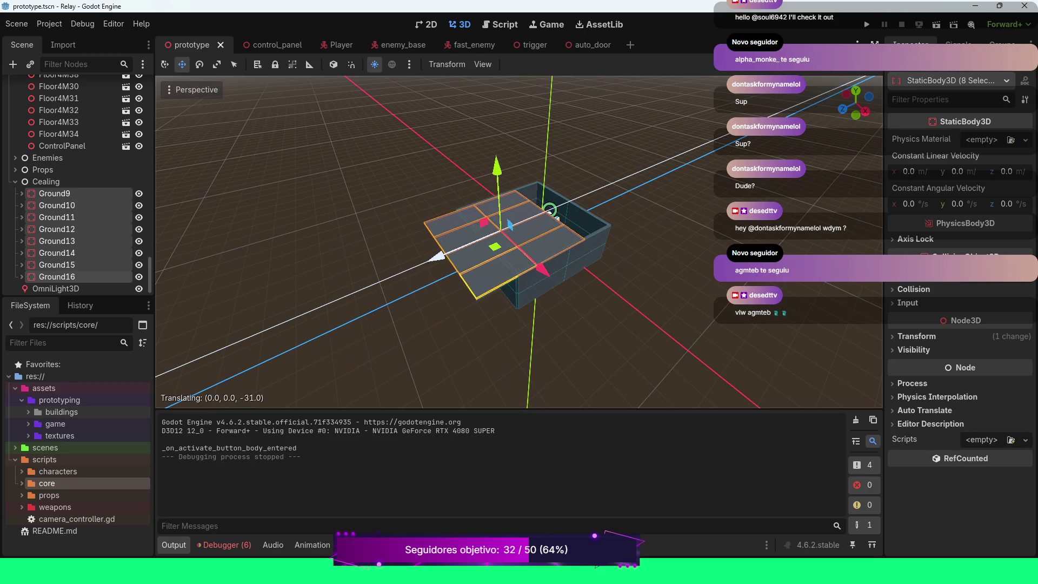
Step: Set the ceiling slabs down on the building, frame them, and run the game
drag(471, 242, 470, 242)
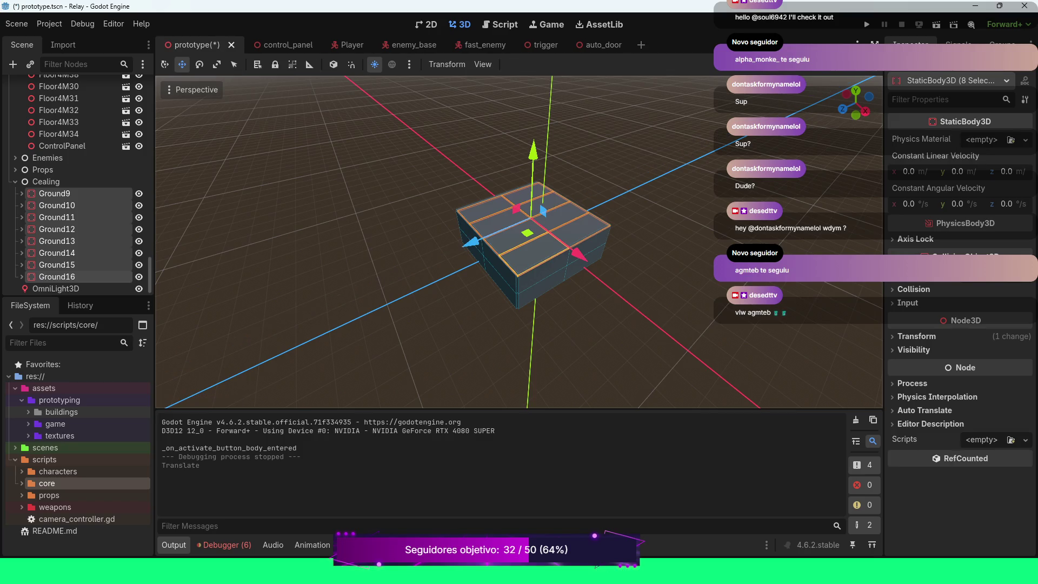
scroll(519, 240, up, 10)
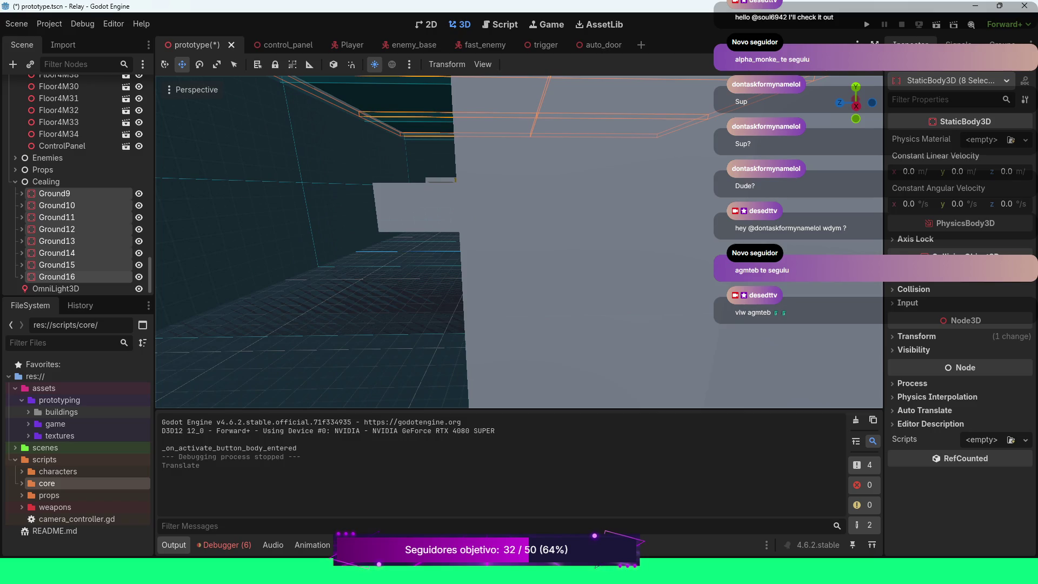
key(f)
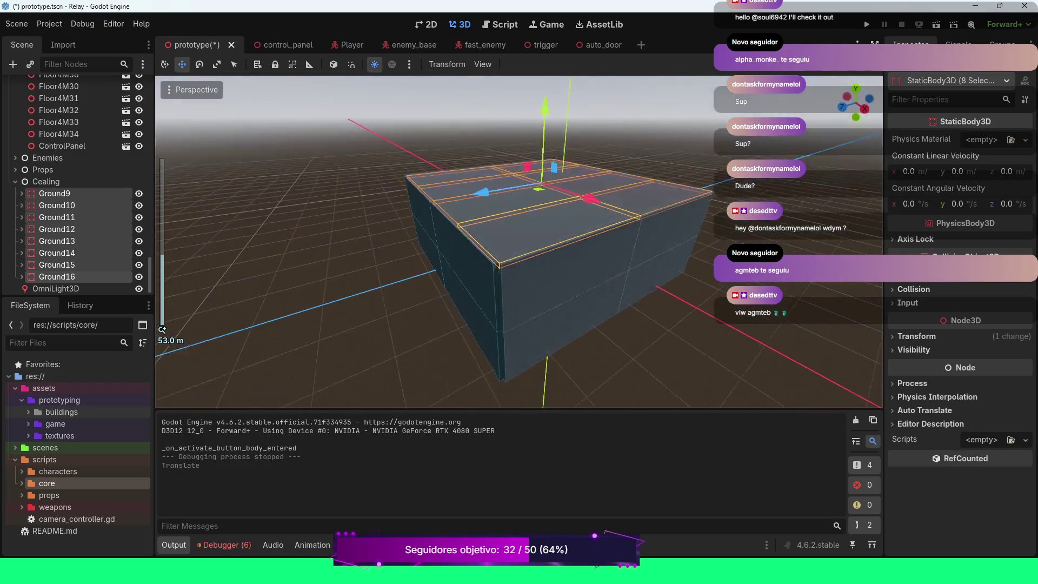
key(F5)
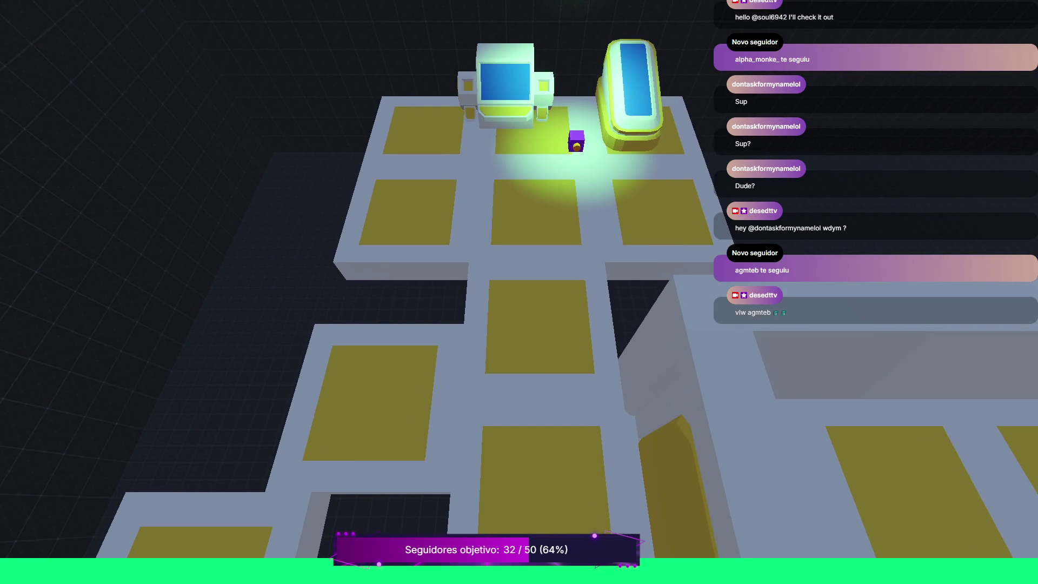
Step: Stop the game and lift the ceiling slabs higher above the walls
key(F8)
key(s)
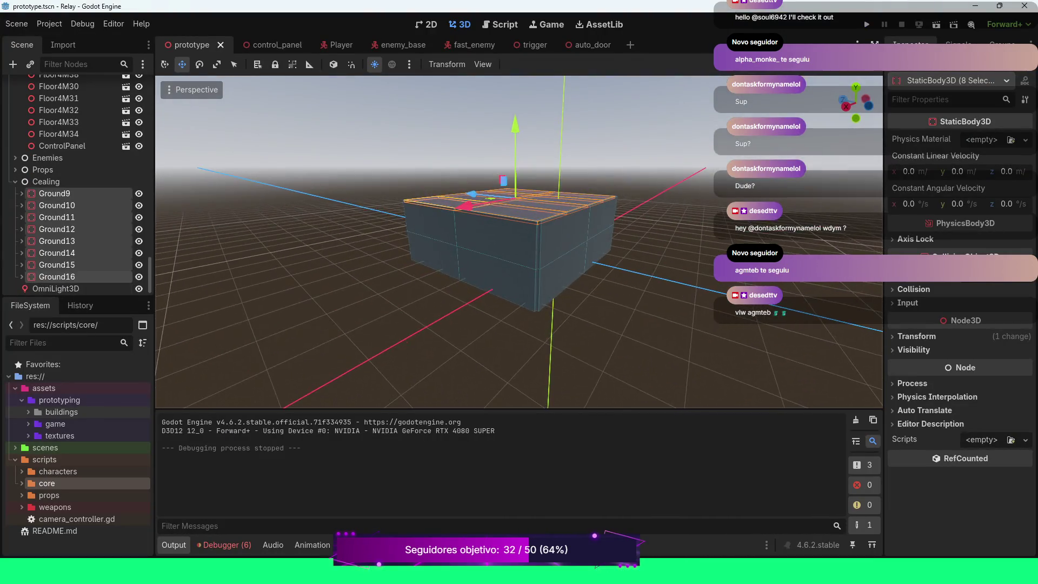
key(e)
drag(516, 129, 516, 110)
Step: Rerun the game, walk the player to the computers and red enemy, then quit
key(F5)
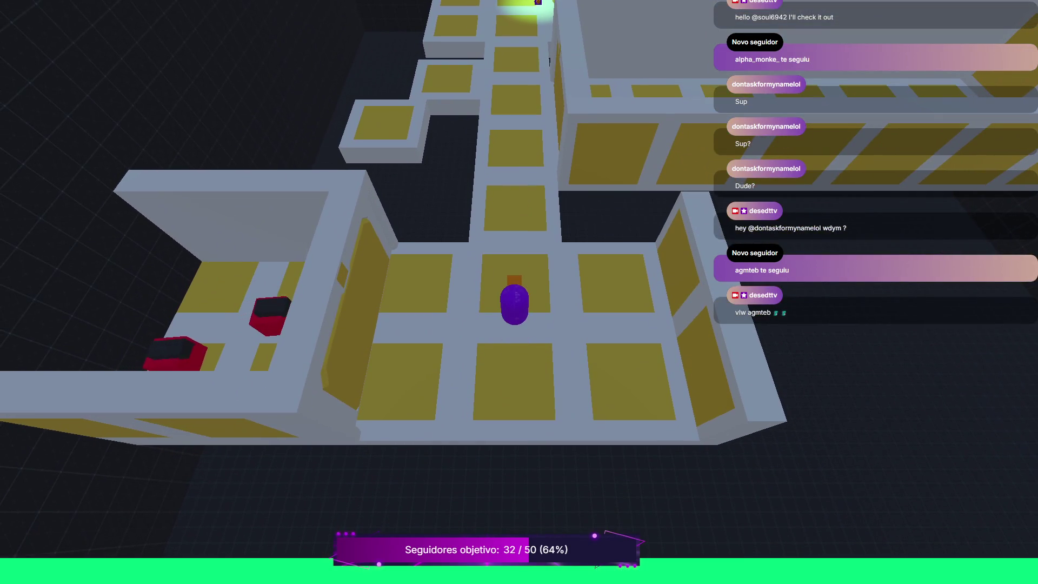
key(d)
key(a)
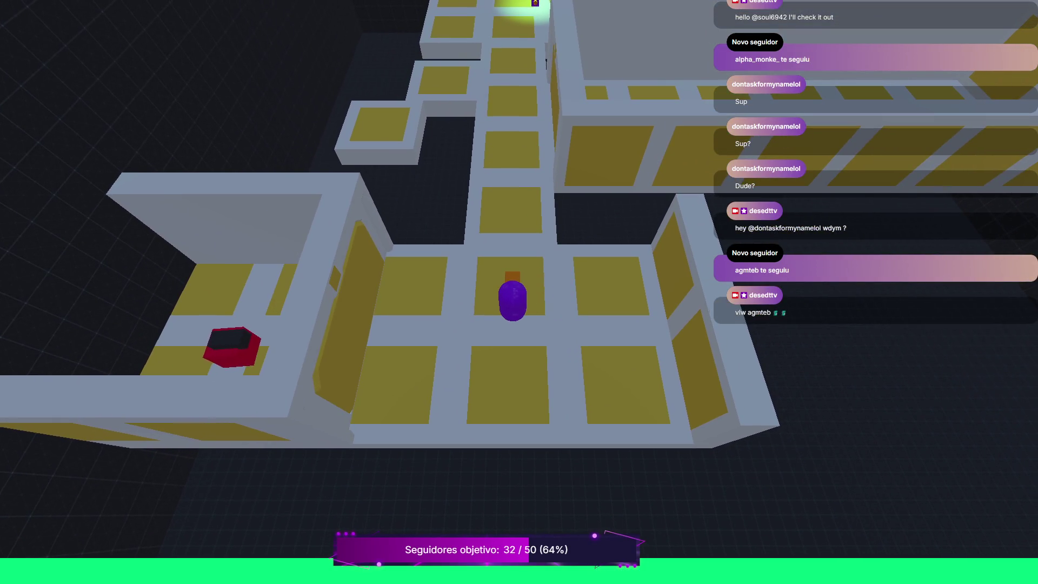
key(w)
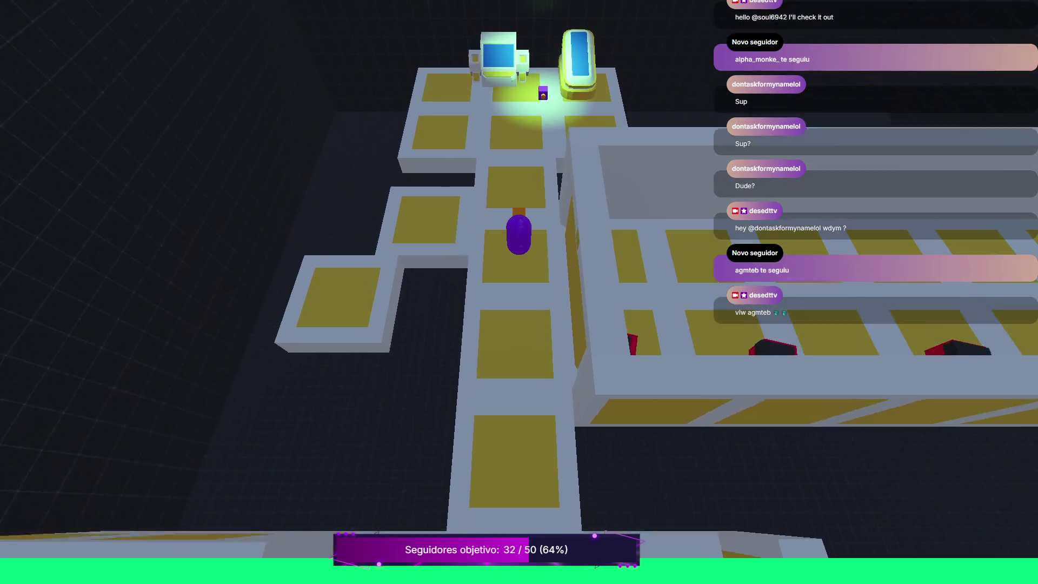
key(s)
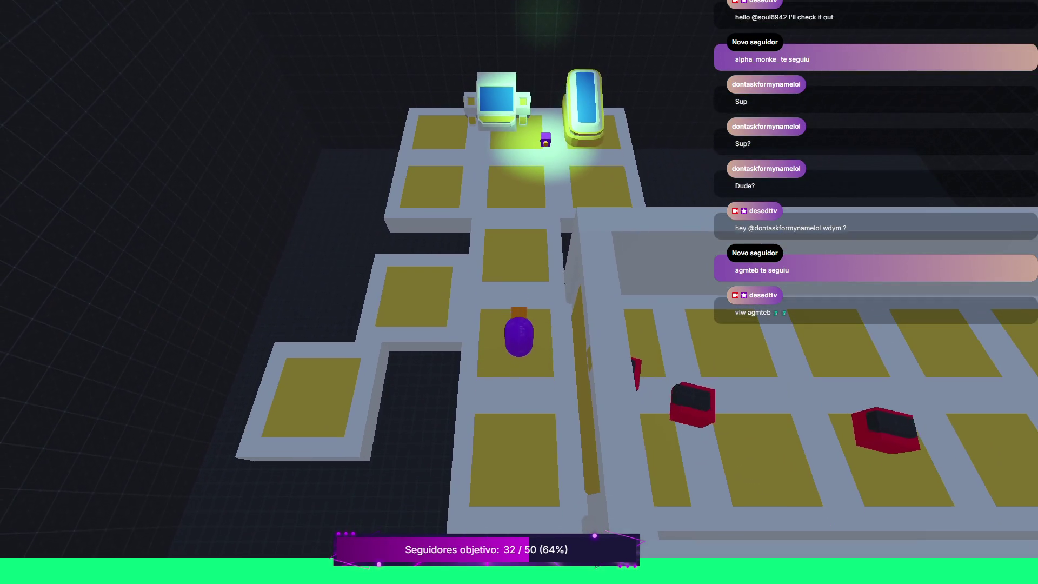
key(w)
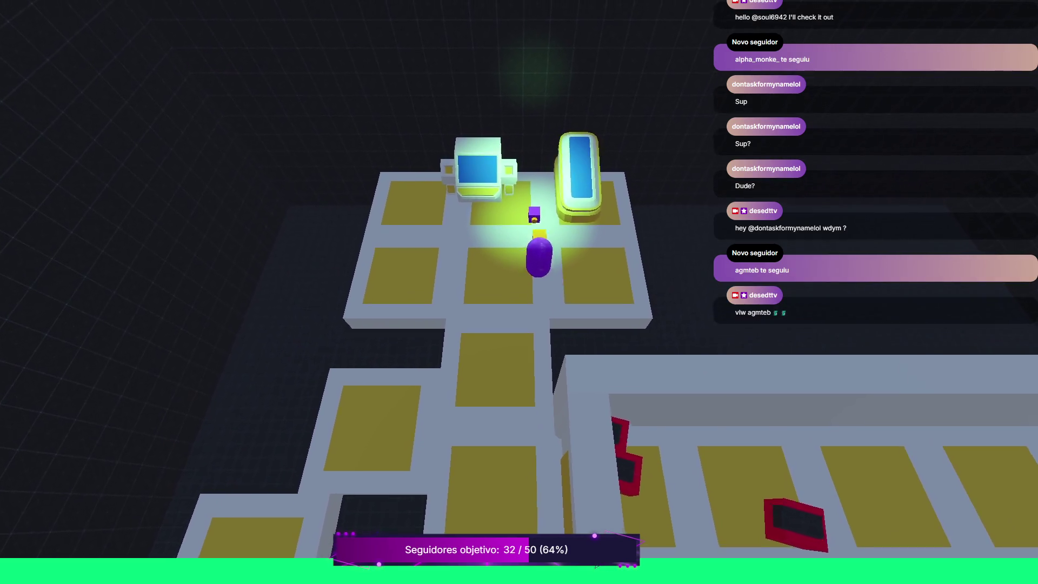
key(s)
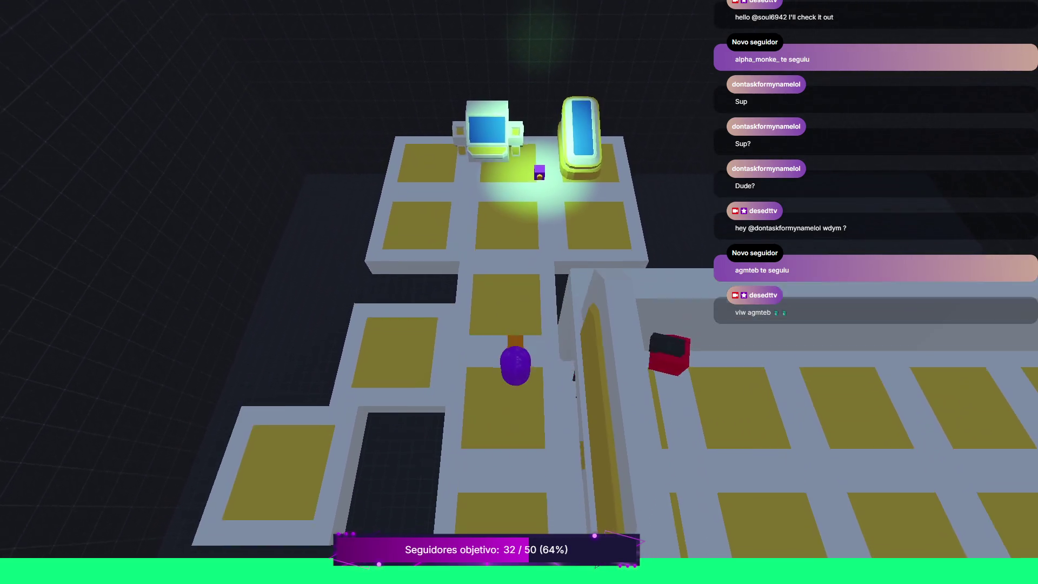
key(s)
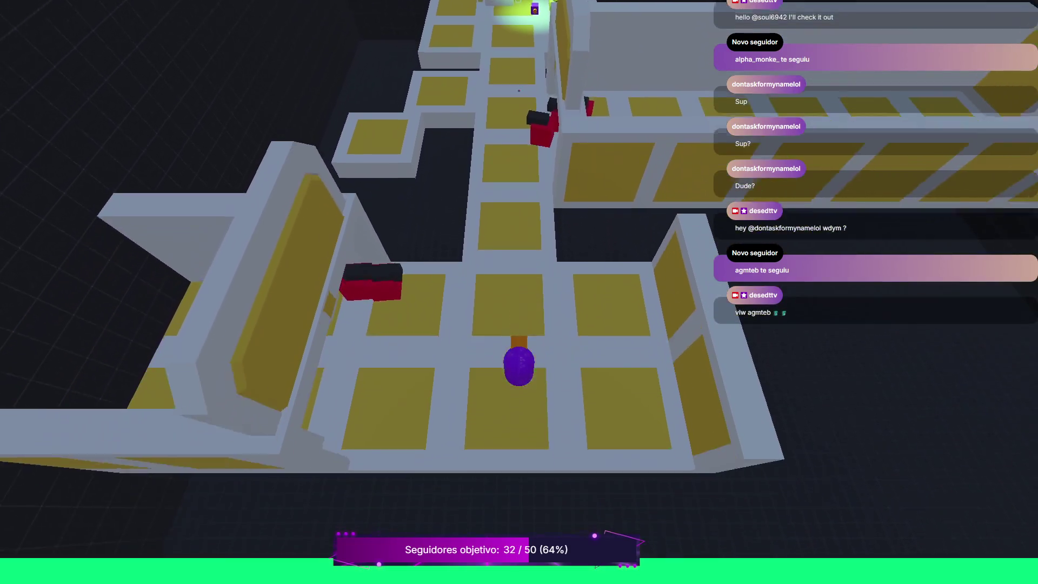
key(w)
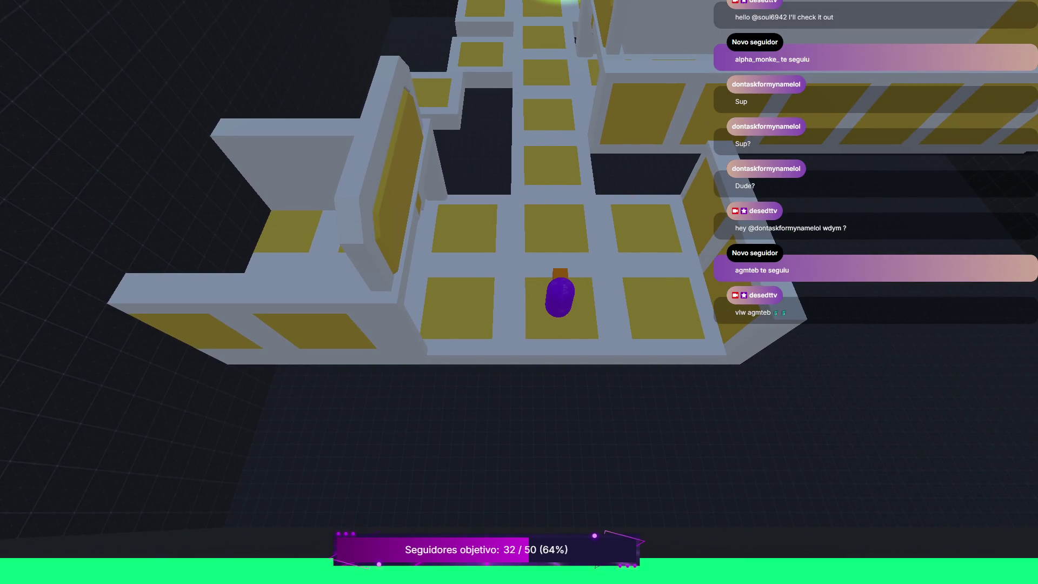
key(Escape)
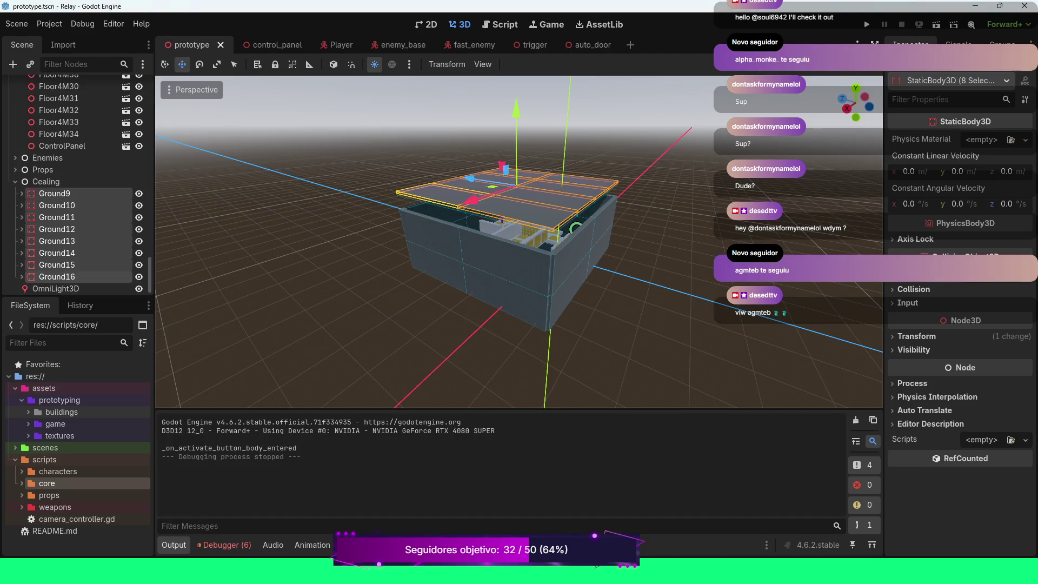
Step: Collapse the Cealing and Floor groups in the Scene dock and save the scene
scroll(519, 242, down, 3)
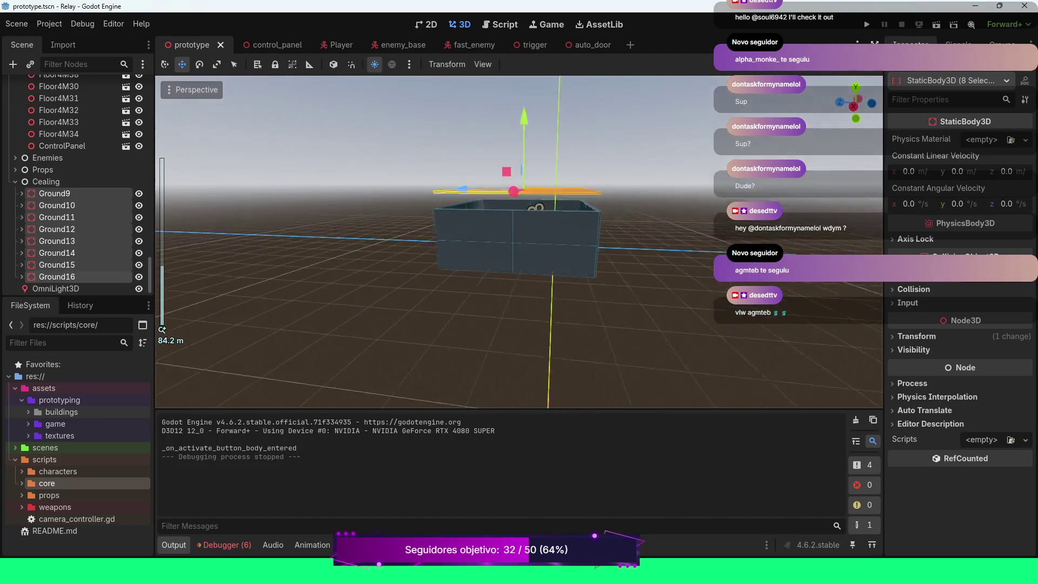
scroll(519, 242, up, 5)
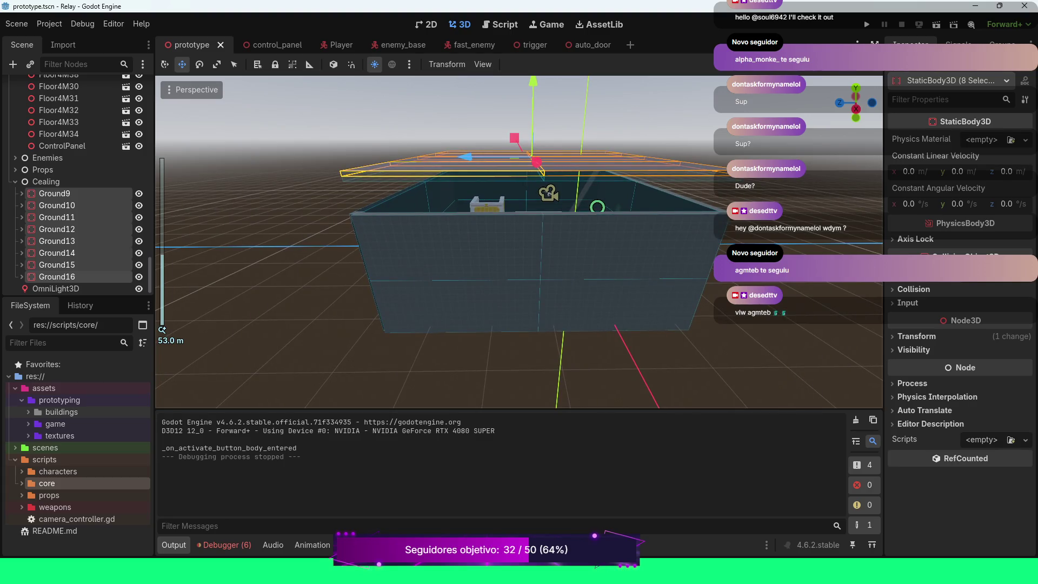
click(16, 182)
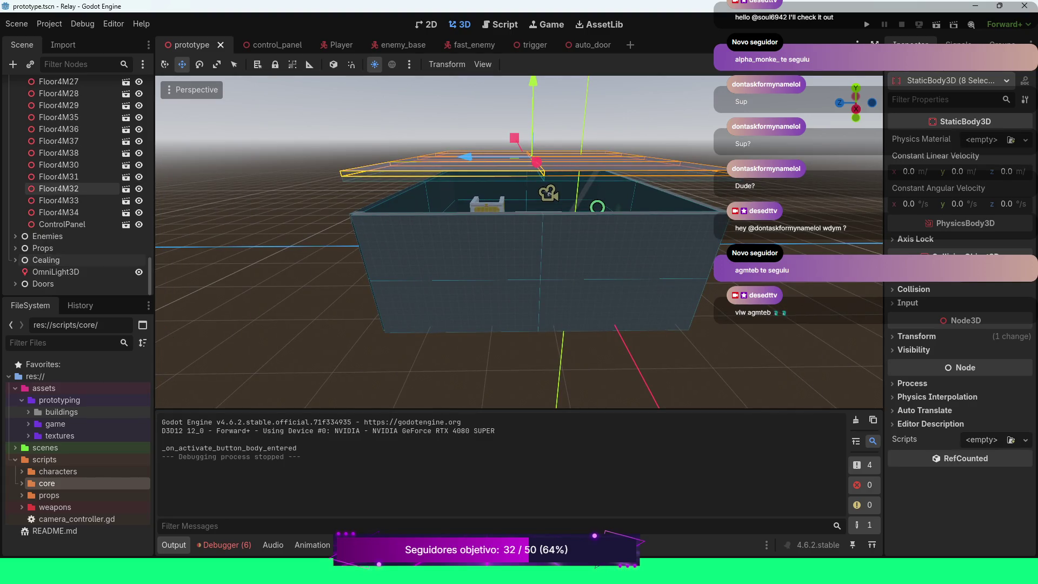
scroll(81, 184, up, 10)
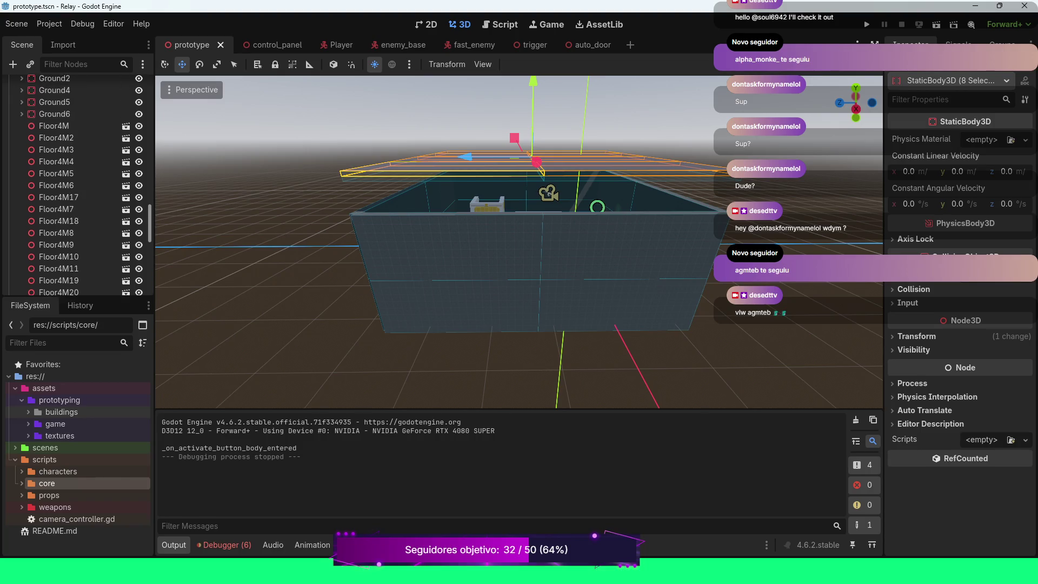
scroll(81, 213, down, 1)
click(15, 214)
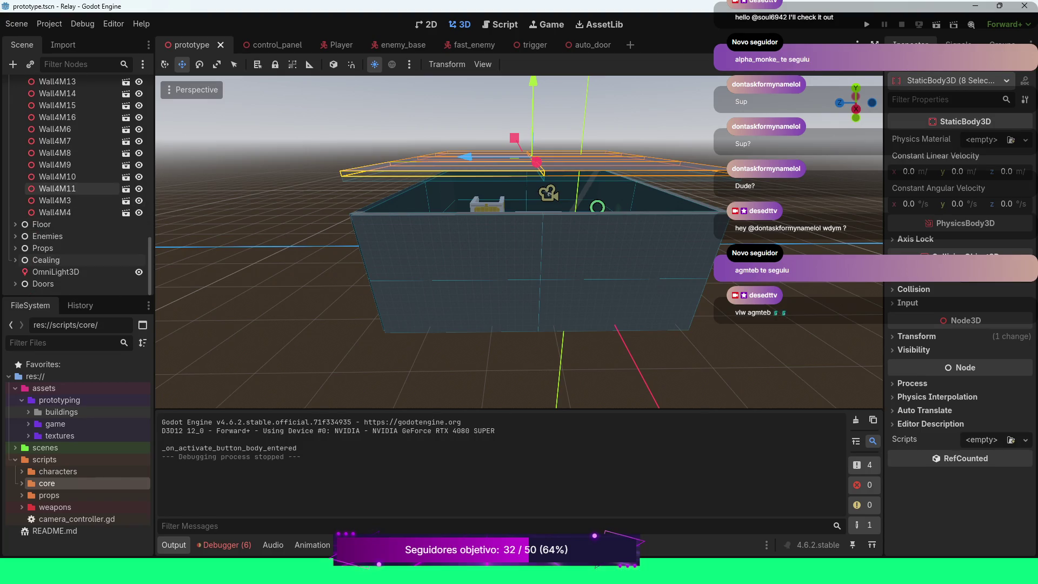
key(ctrl+s)
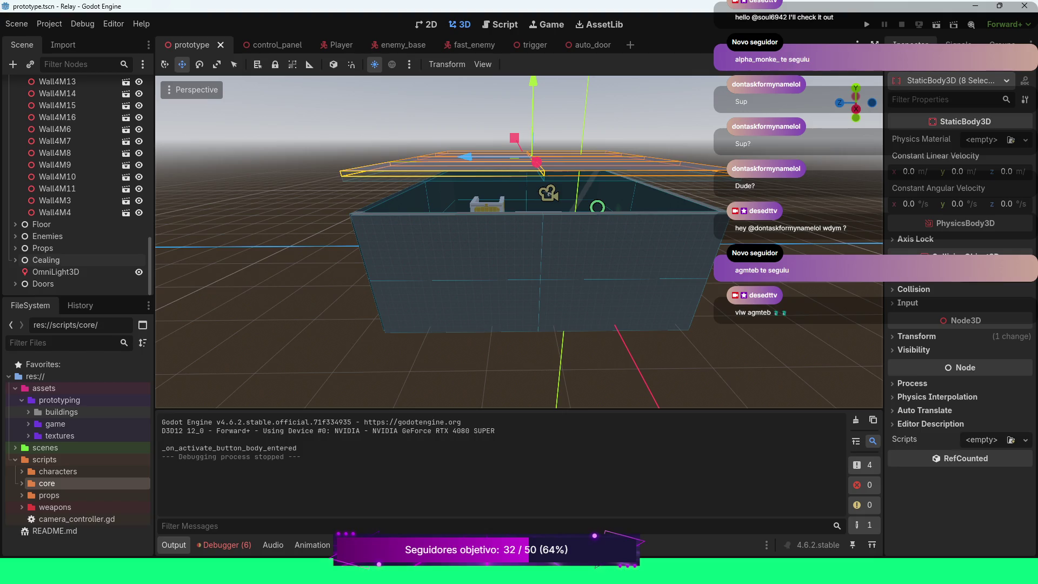
Step: Orbit the view higher around the building
scroll(81, 217, up, 5)
scroll(81, 217, up, 8)
scroll(519, 243, down, 4)
mouse_move(519, 244)
mouse_down()
mouse_move(540, 232)
mouse_move(541, 254)
mouse_move(530, 238)
mouse_move(562, 248)
mouse_move(508, 227)
mouse_move(292, 221)
mouse_up()
Step: Orbit around the maze building to inspect it, then switch to the AutoDoor scene
scroll(292, 222, up, 5)
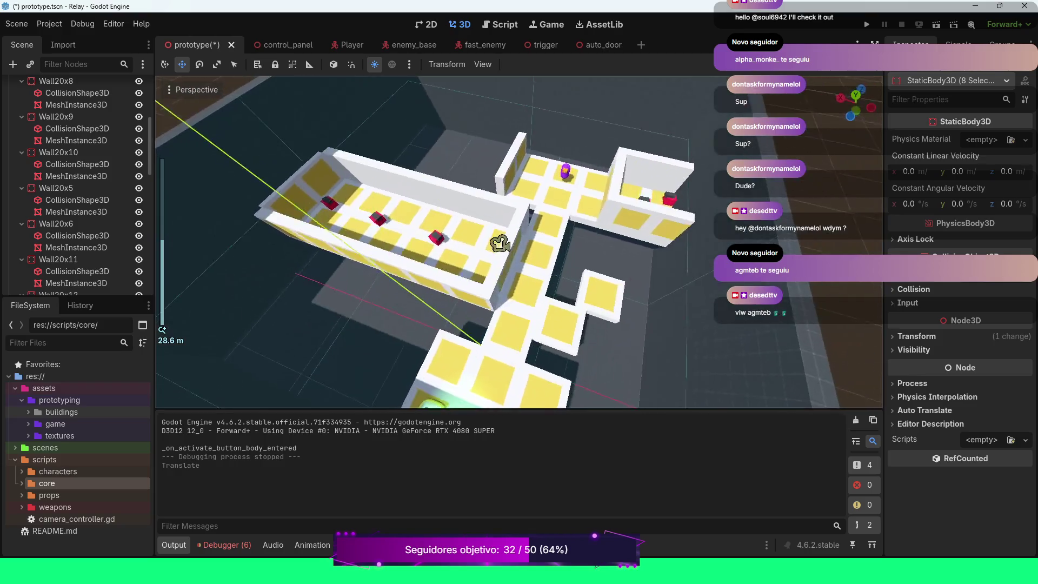
mouse_move(432, 243)
mouse_down()
mouse_move(357, 245)
mouse_move(336, 216)
mouse_move(291, 216)
mouse_move(276, 184)
mouse_up()
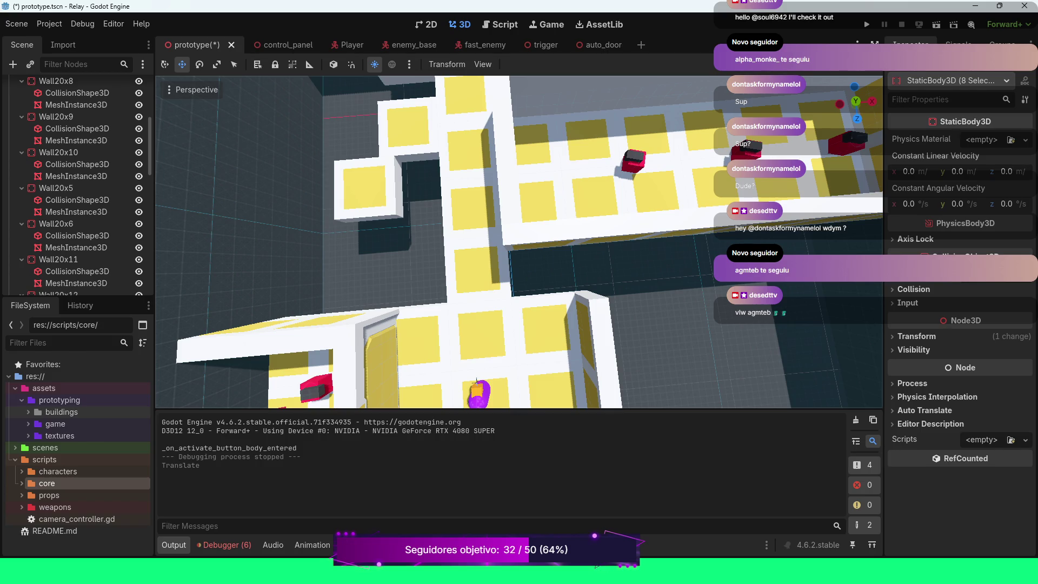
scroll(519, 242, down, 3)
drag(519, 242, 454, 224)
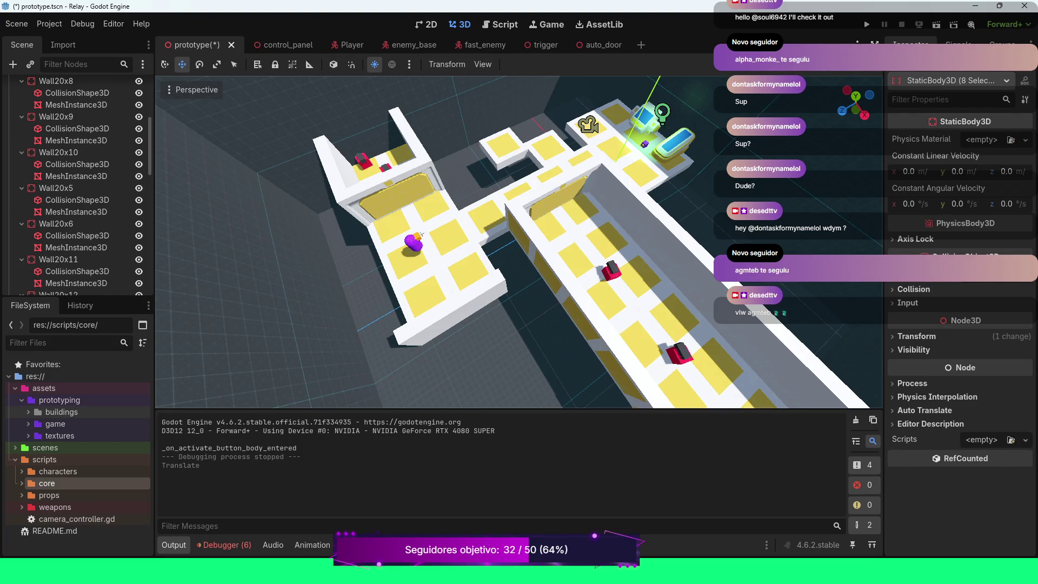
click(600, 45)
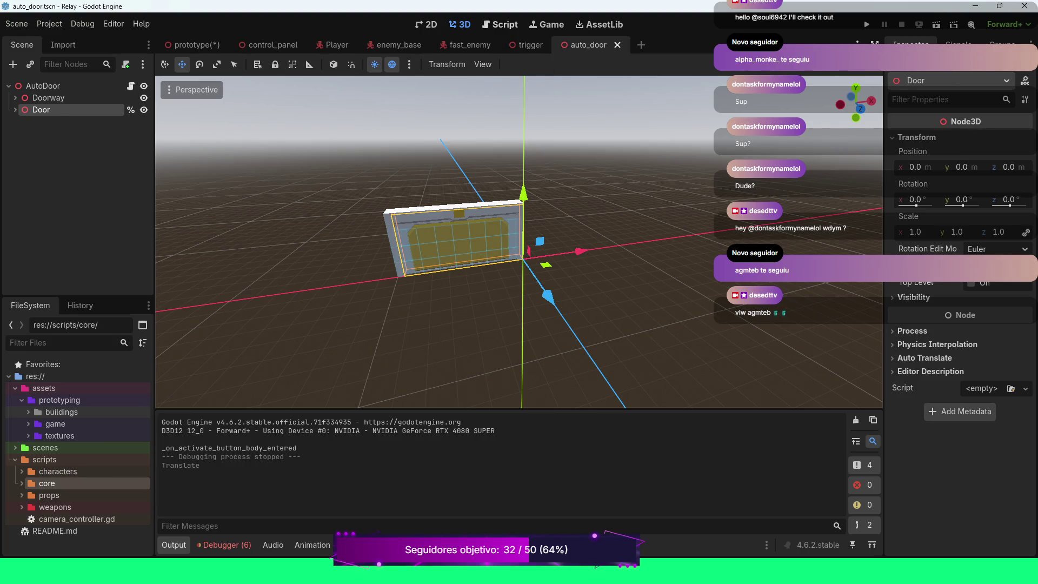
Step: Switch to auto_door.gd and place the caret at the end of open()'s tween_property line
key(ctrl+F3)
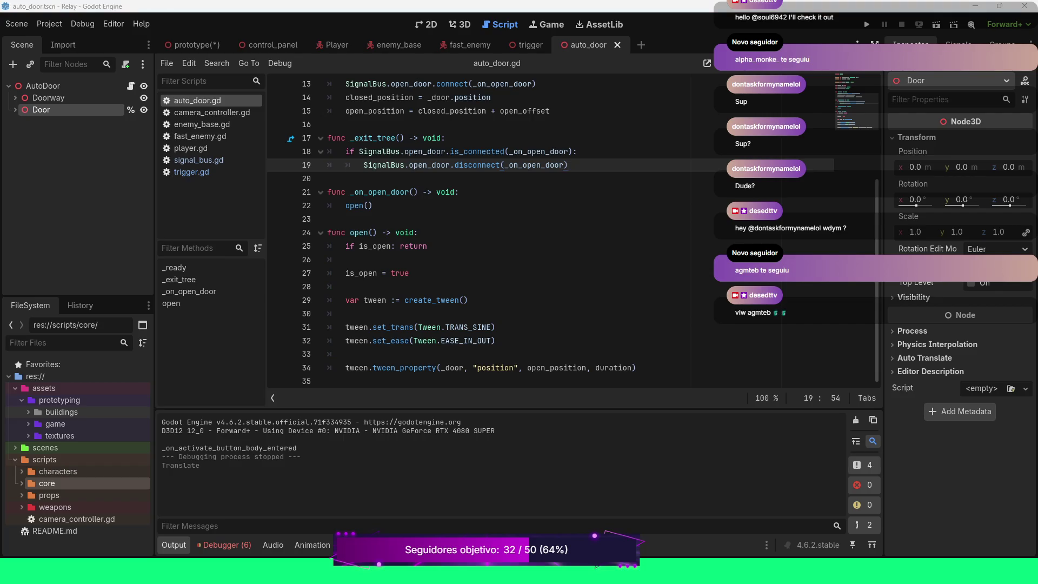
click(346, 260)
click(636, 368)
scroll(573, 231, up, 2)
scroll(574, 231, down, 2)
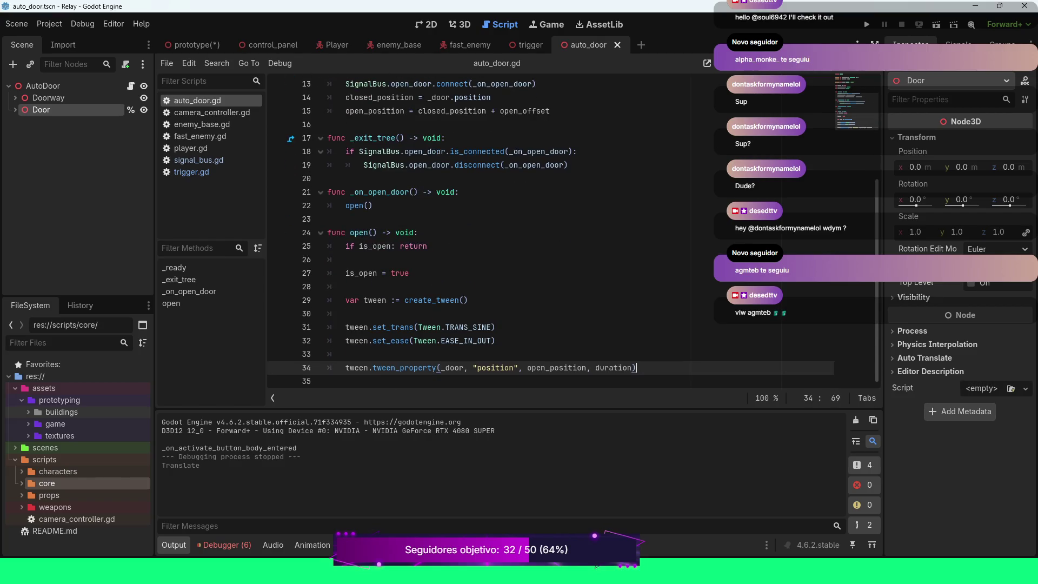
Step: Declare func close() -> void: with an early 'if !is_open: return' check
key(Return)
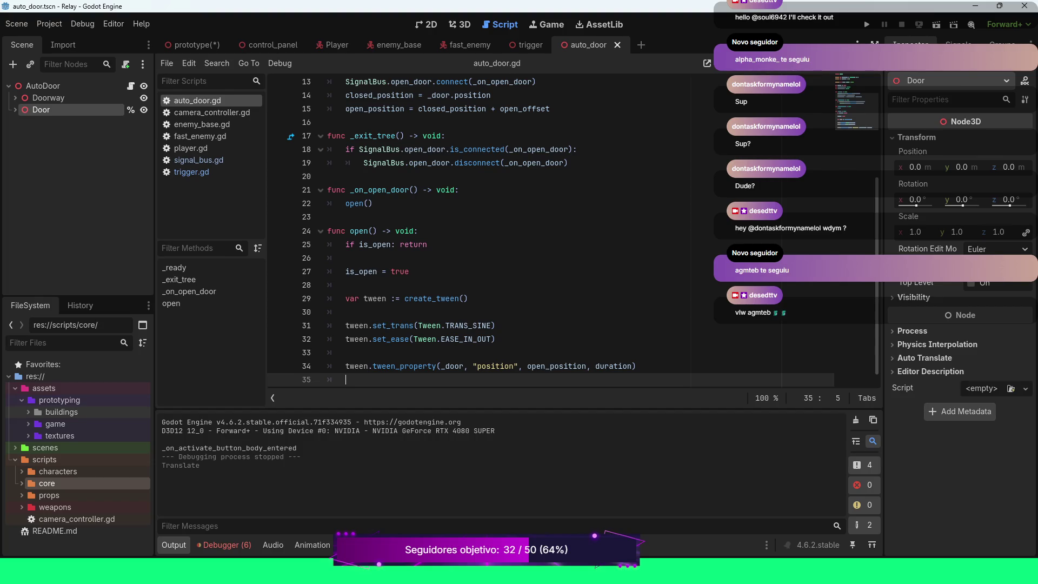
key(BackSpace)
key(Return)
text(f)
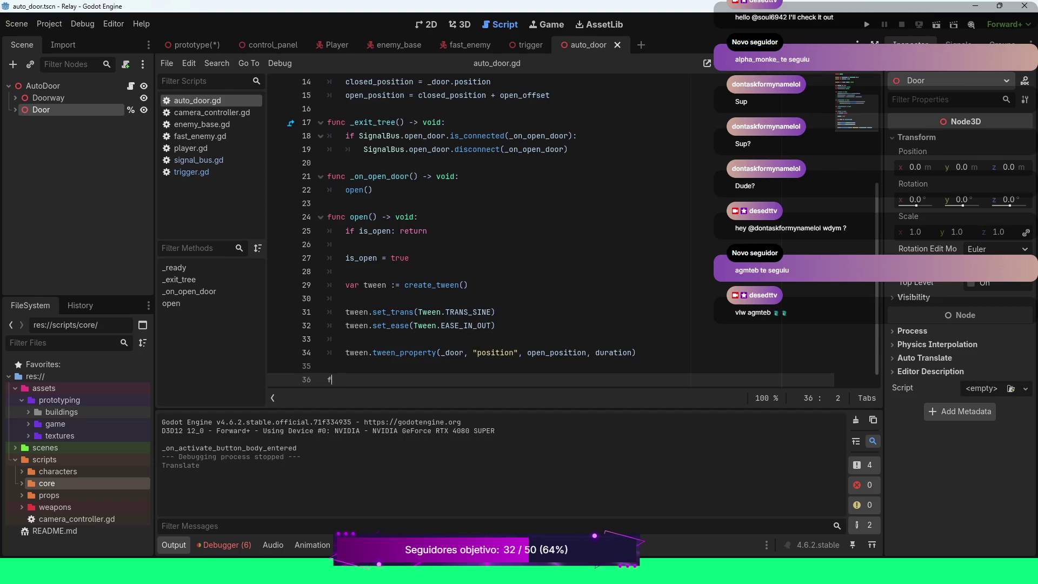
text(unc close)
text(() -)
text(> void:)
key(Return)
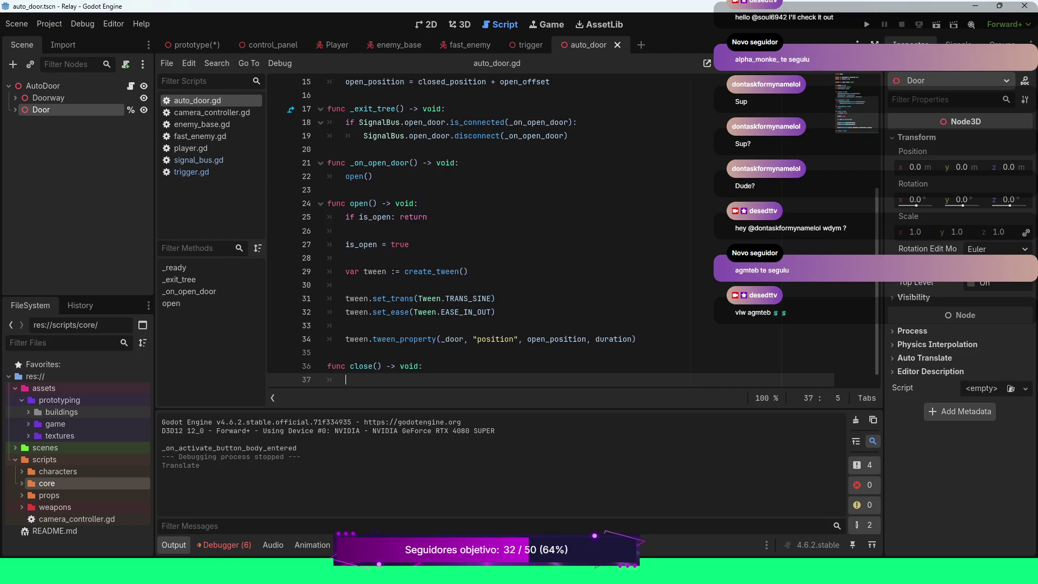
text(if )
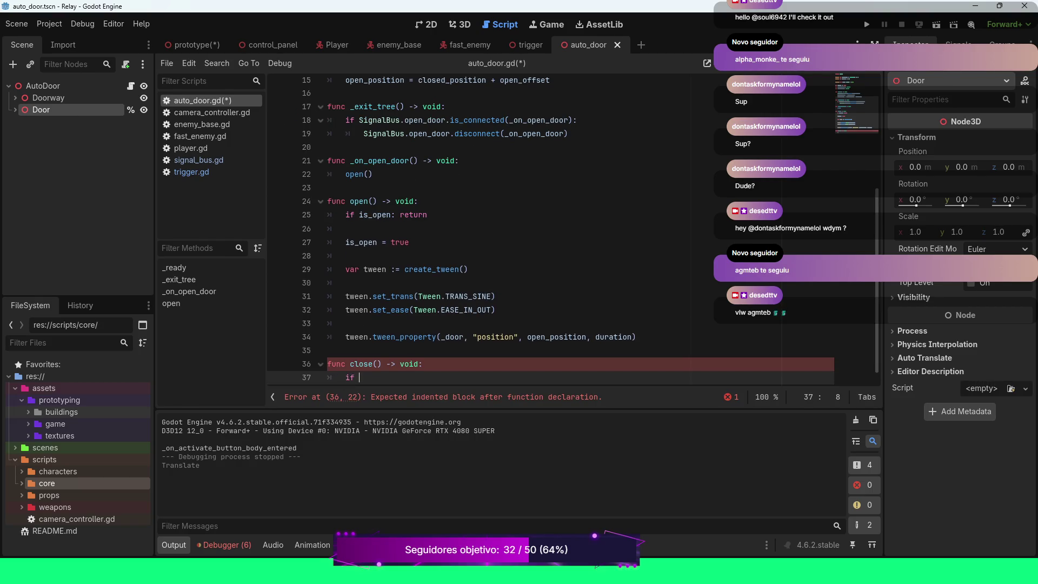
text(!is)
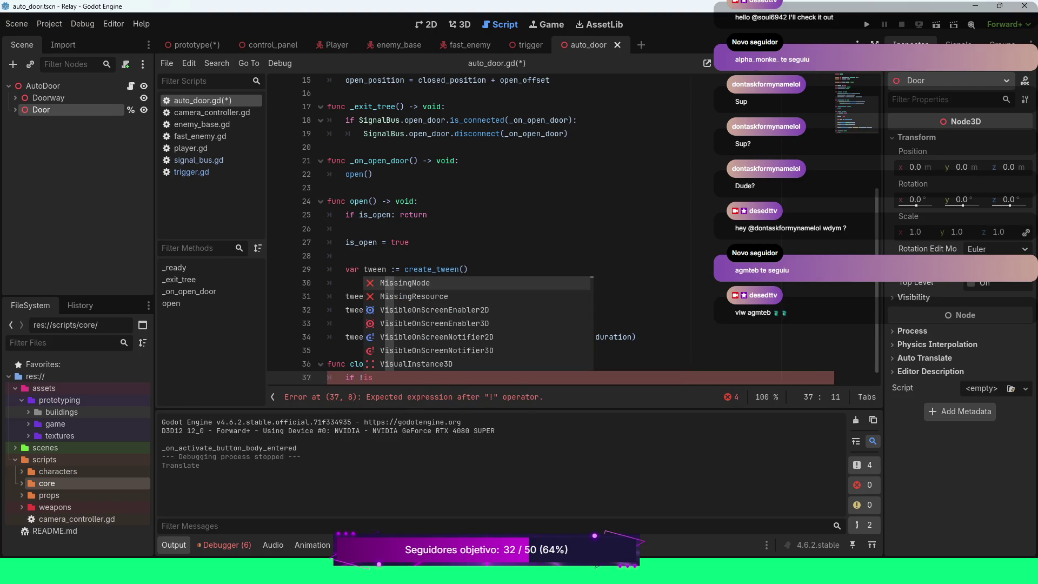
text(_)
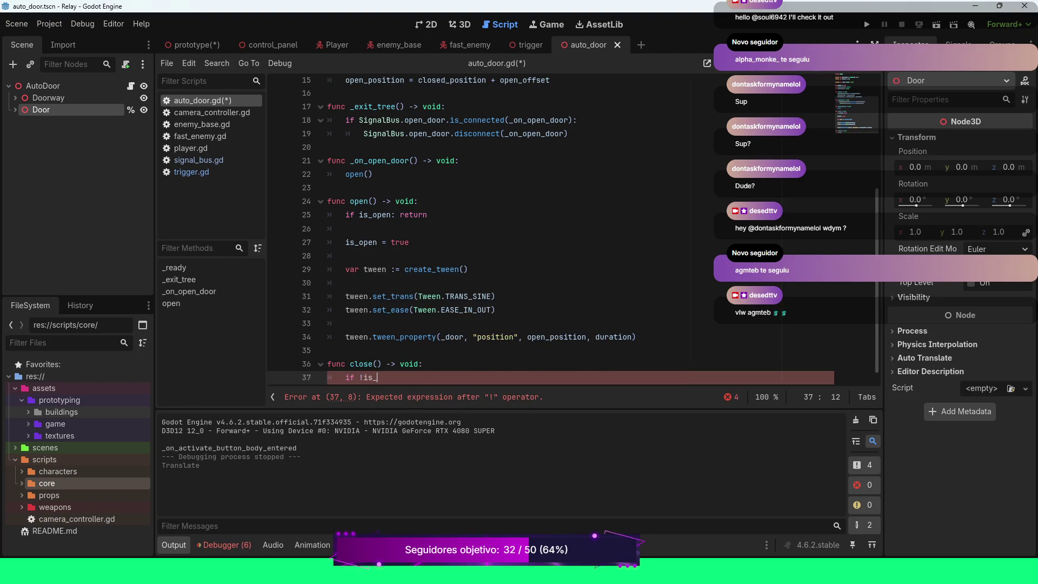
text(open: return)
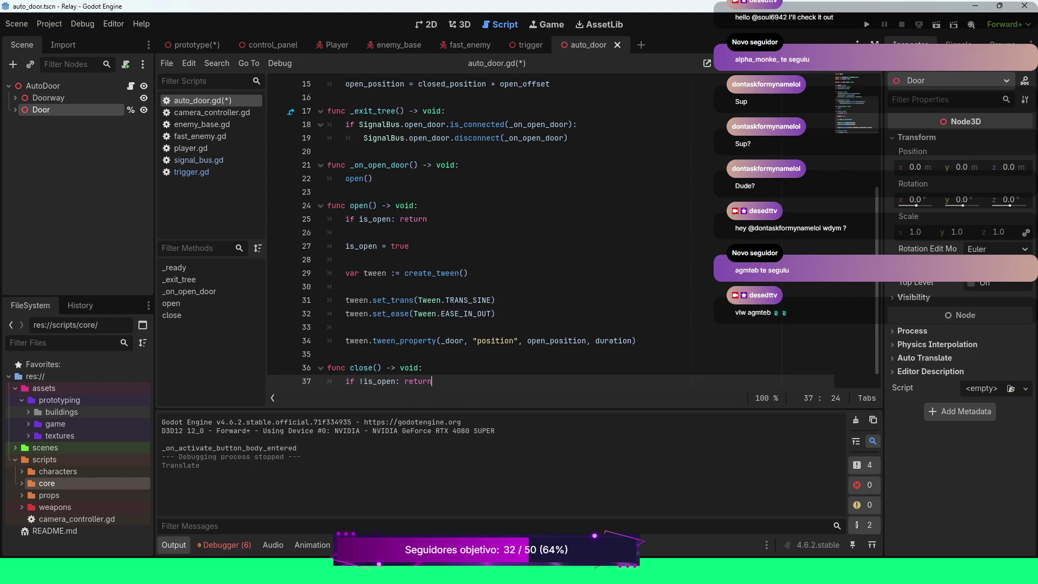
key(Return)
Step: Set is_open to false inside close()
key(Return)
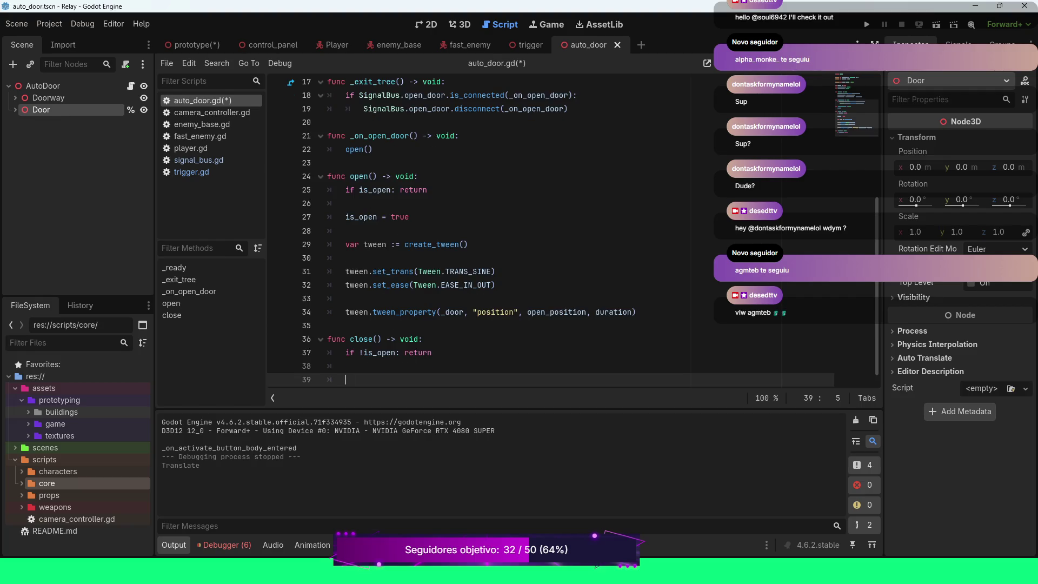
text(if)
key(BackSpace)
key(BackSpace)
key(BackSpace)
text(is_o)
key(Return)
text(false)
key(Return)
key(Return)
Step: Create the tween with 'var tween := create_tween()' and give it a sine transition
text(var tween := )
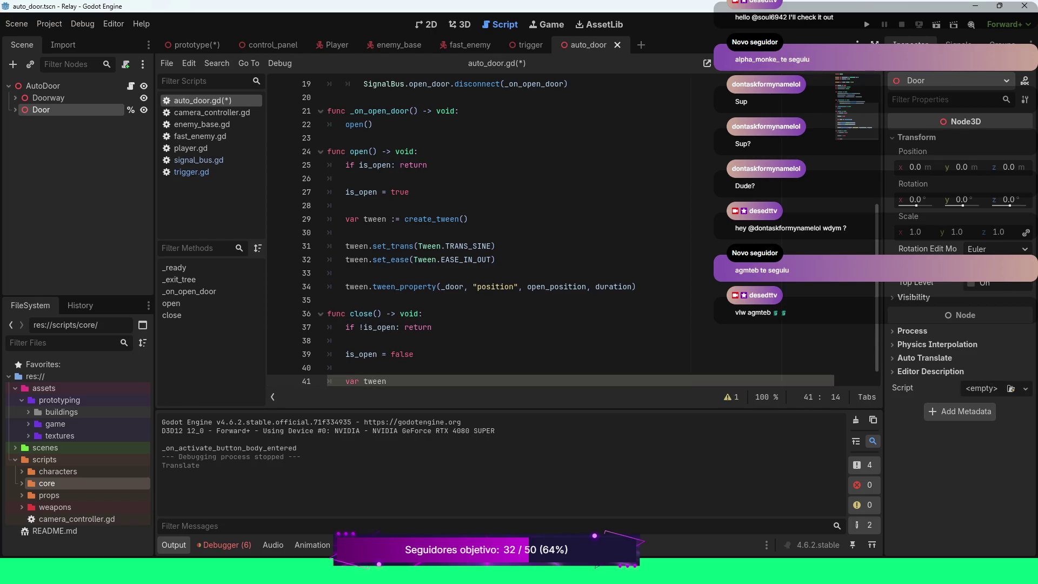
text(cre)
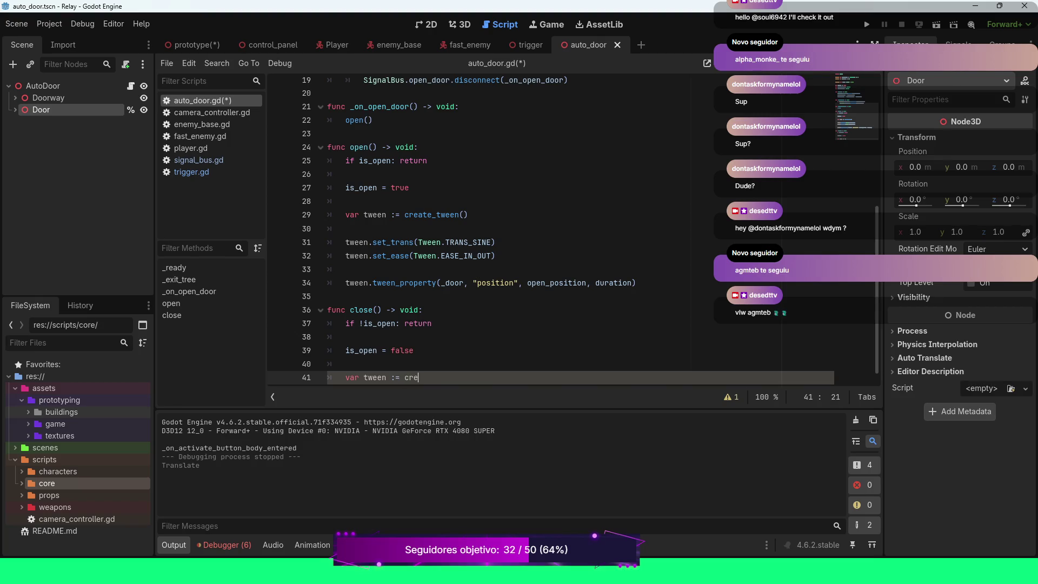
key(Return)
key(Return)
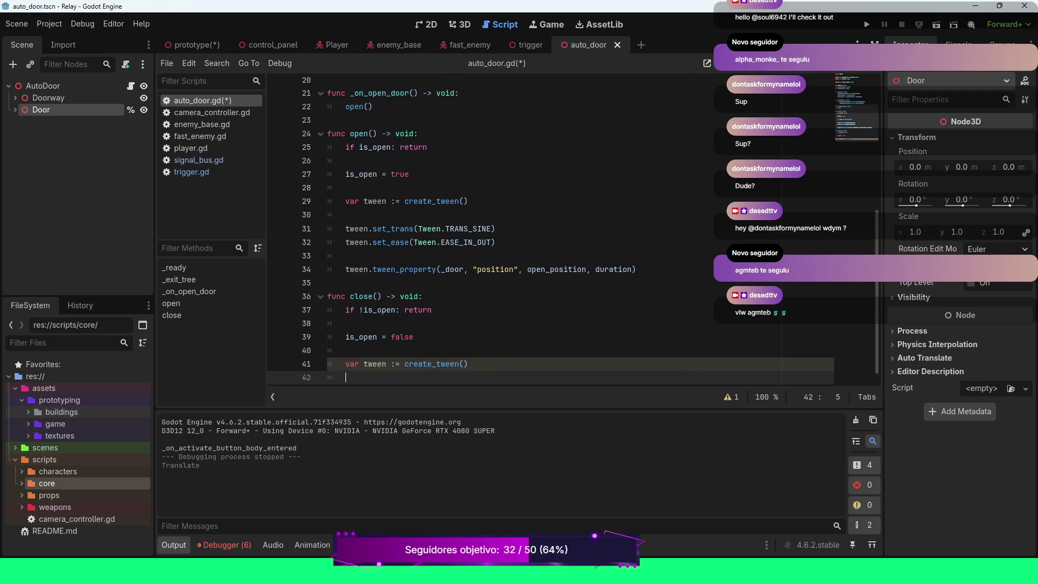
key(Return)
text(tw)
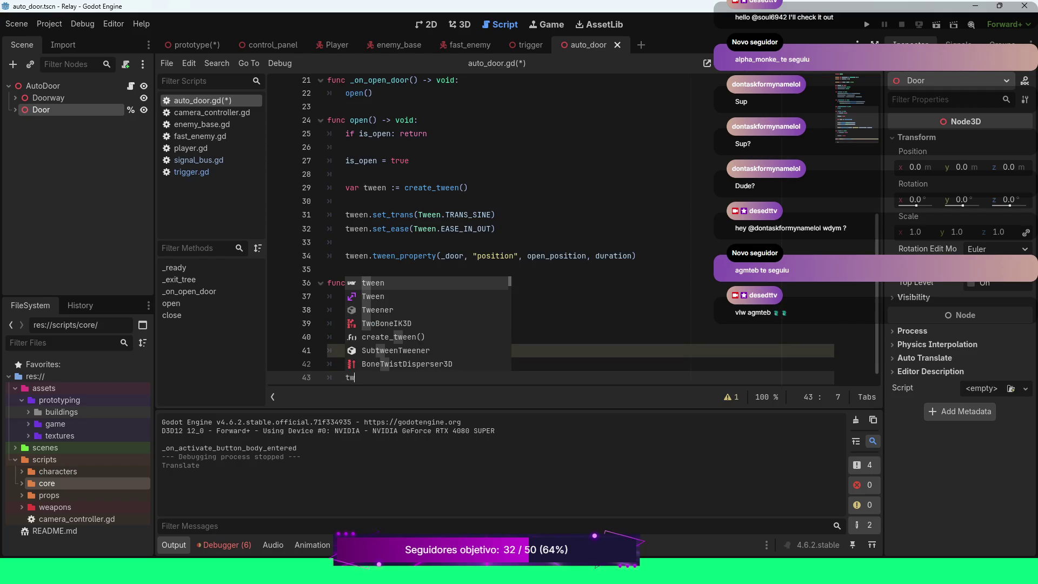
key(Return)
text(.s)
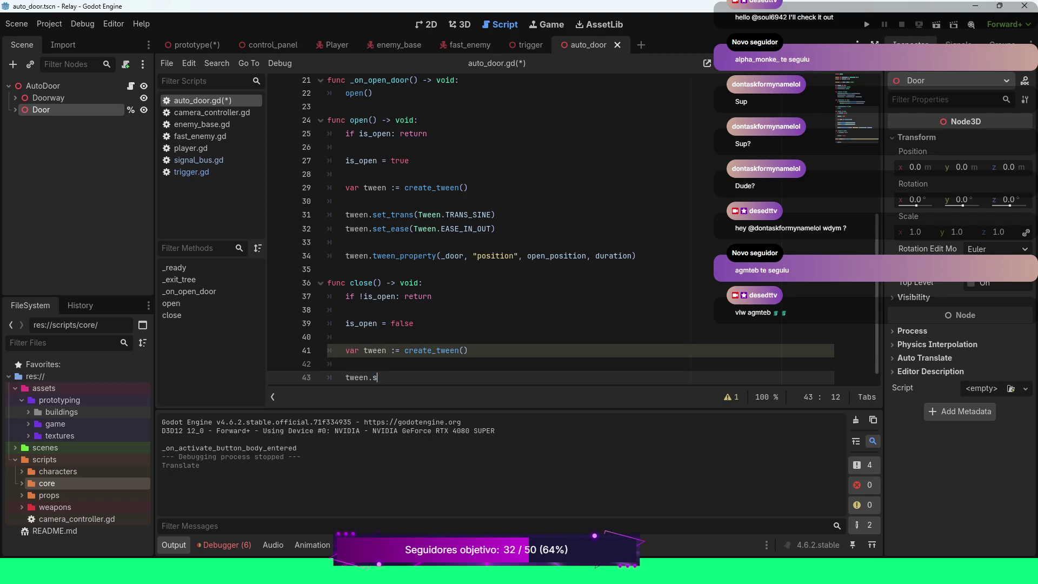
text(et_tra)
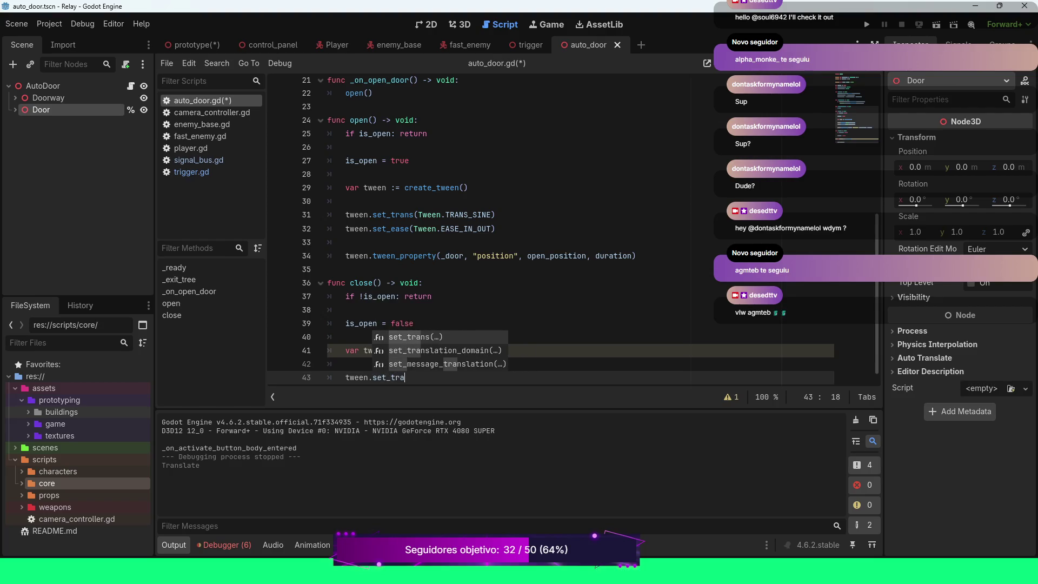
key(Return)
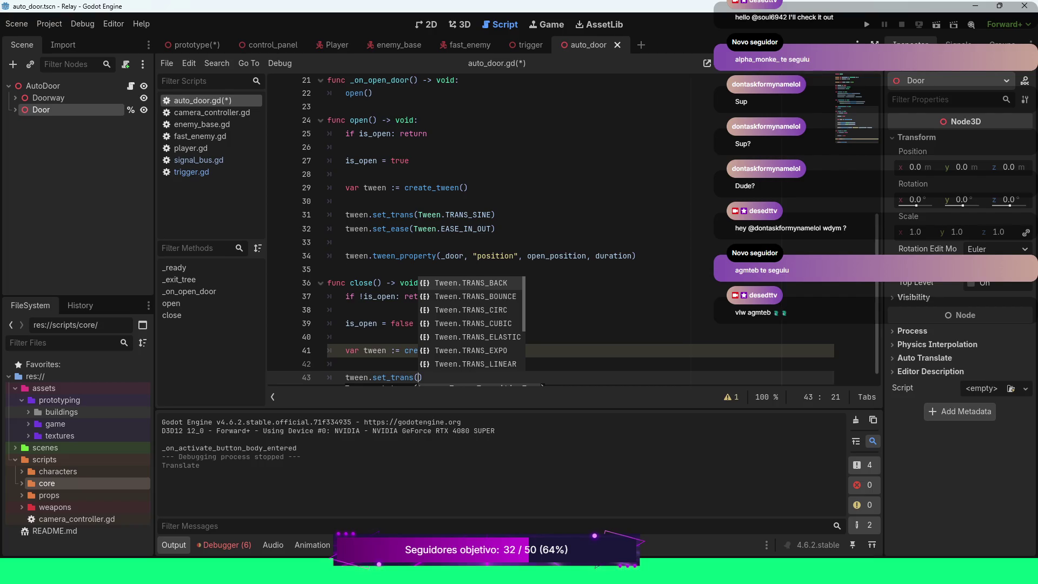
key(Down)
key(Down)
key(Down)
key(Down)
key(Return)
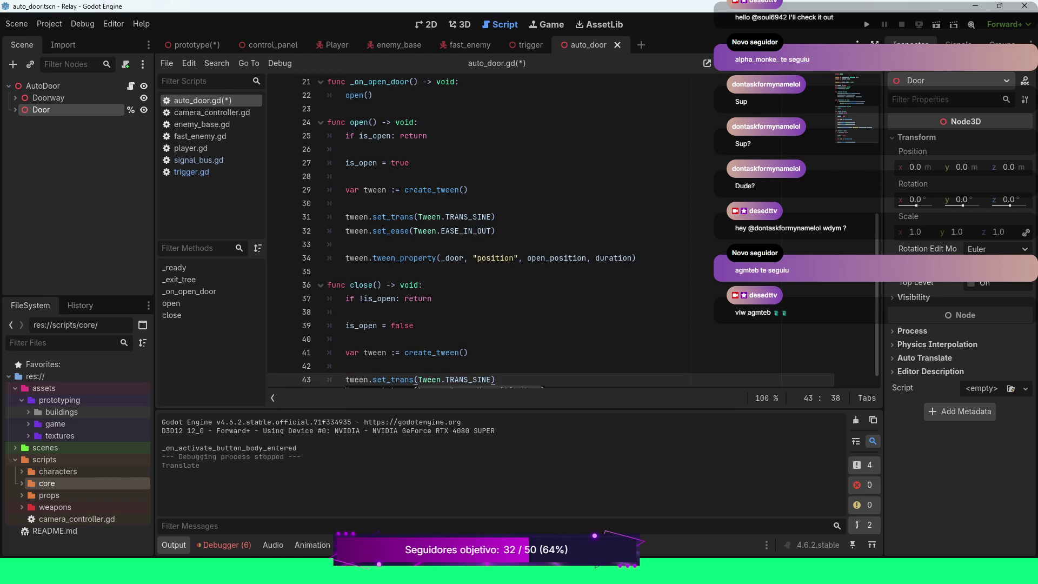
Step: Set the closing tween's easing to ease in-out
key(Return)
text(tw)
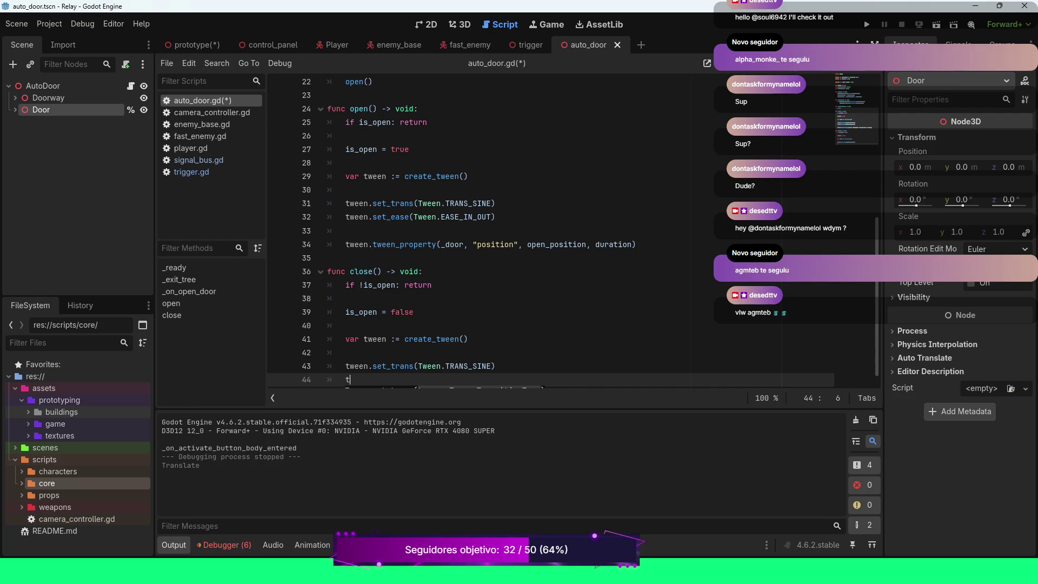
key(Return)
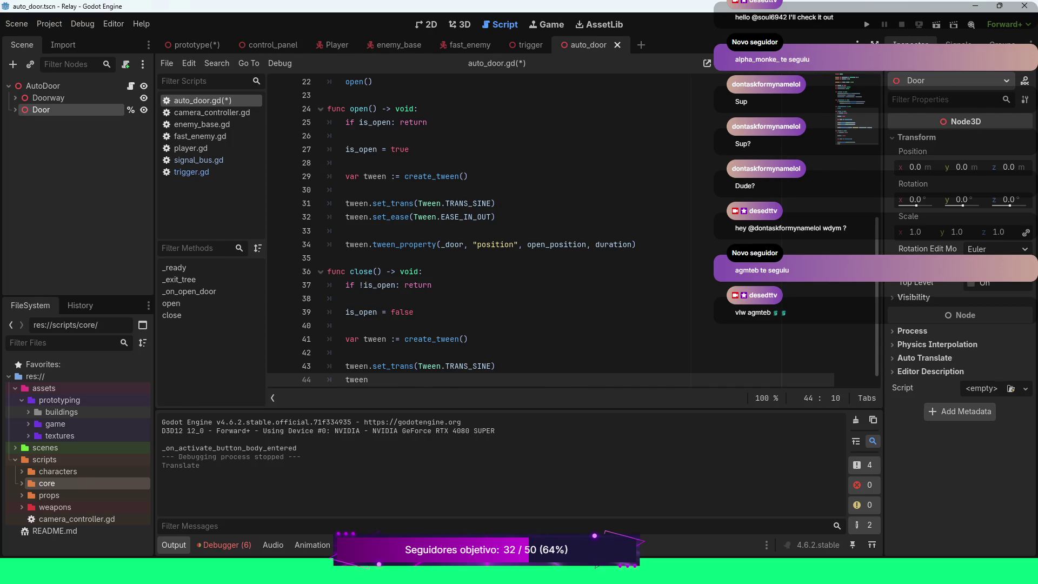
text(.set)
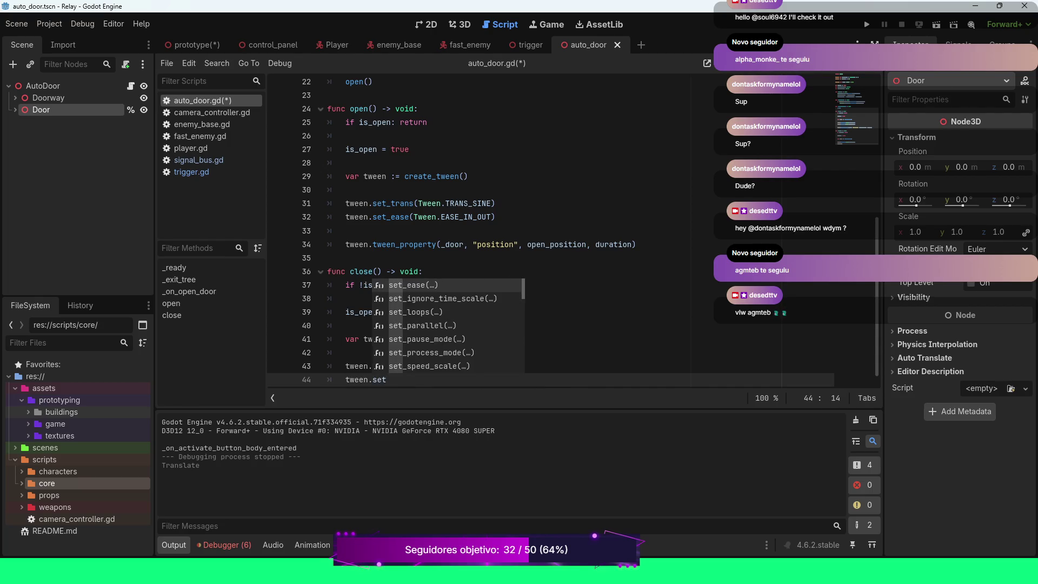
key(Return)
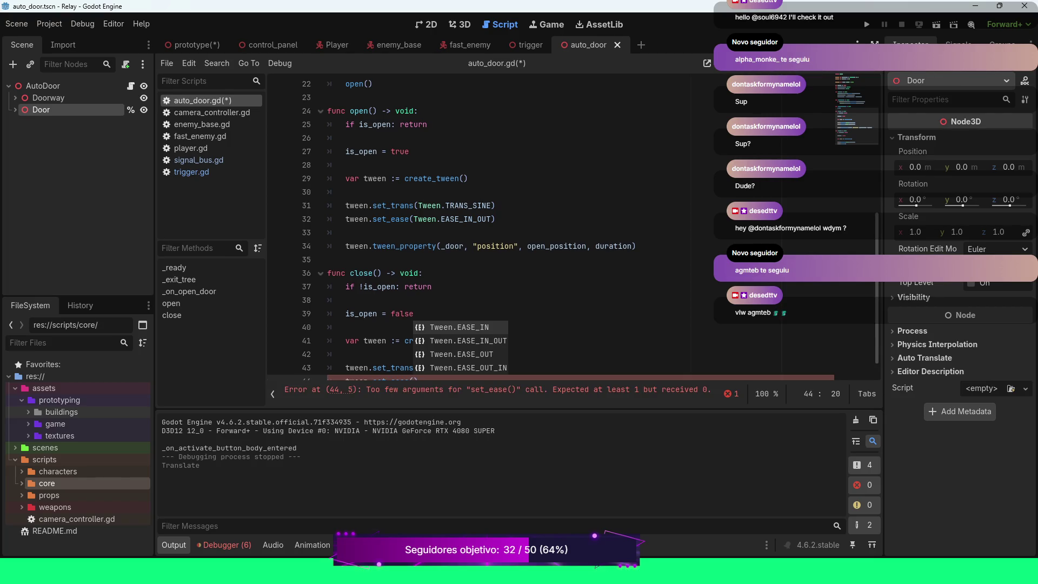
key(Down)
key(Return)
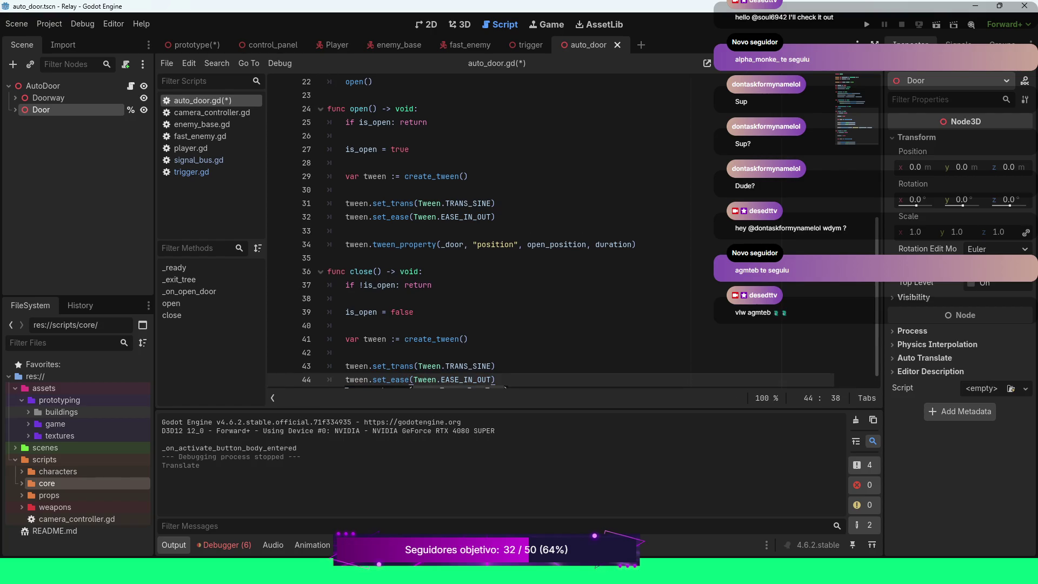
key(Return)
Step: Begin tween.tween_property with _door and the "position" property
key(Return)
text(tw)
key(Return)
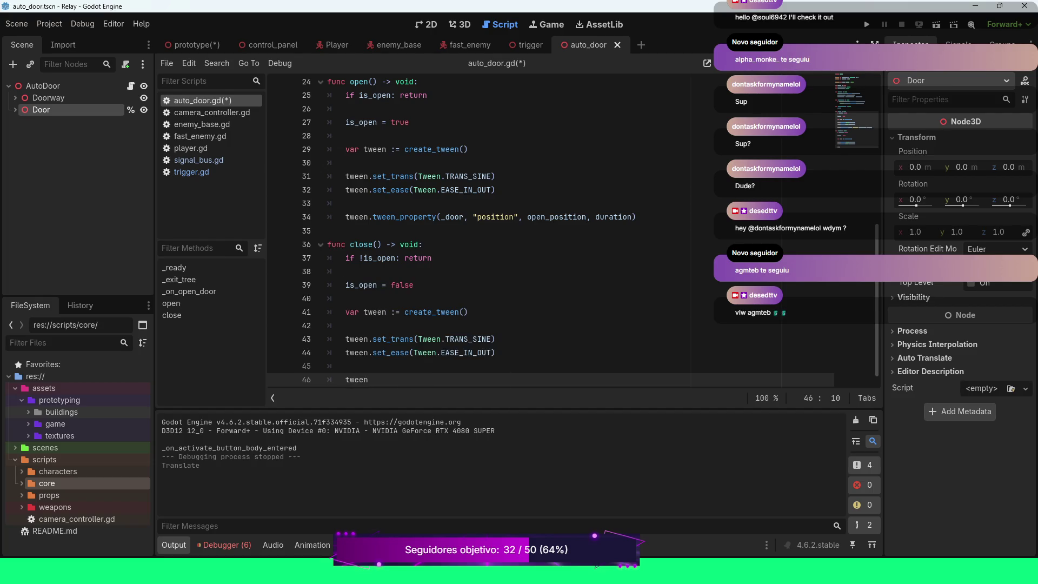
text(.tw)
key(Down)
key(Down)
key(Down)
key(Return)
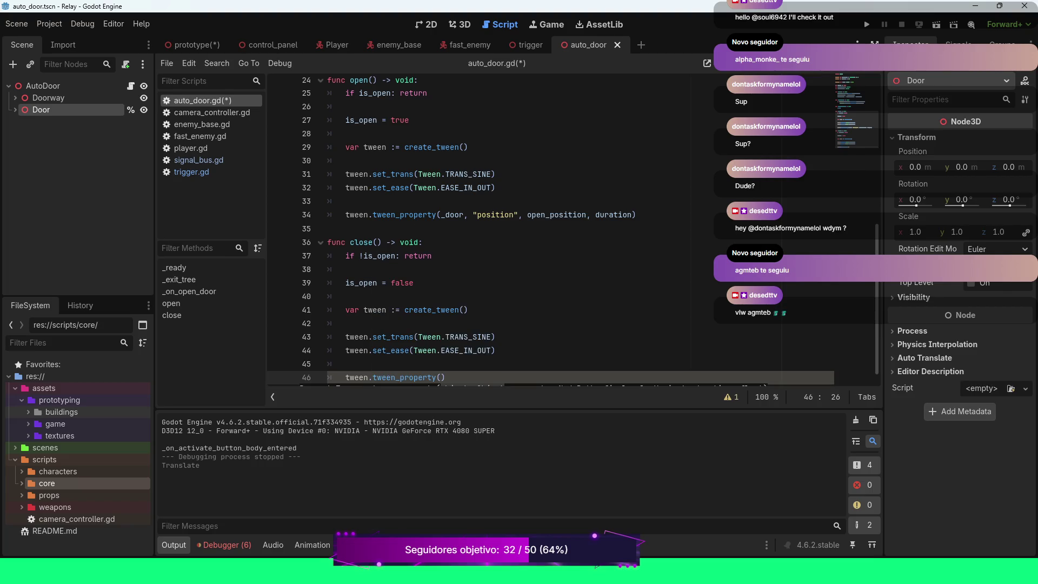
text(_do)
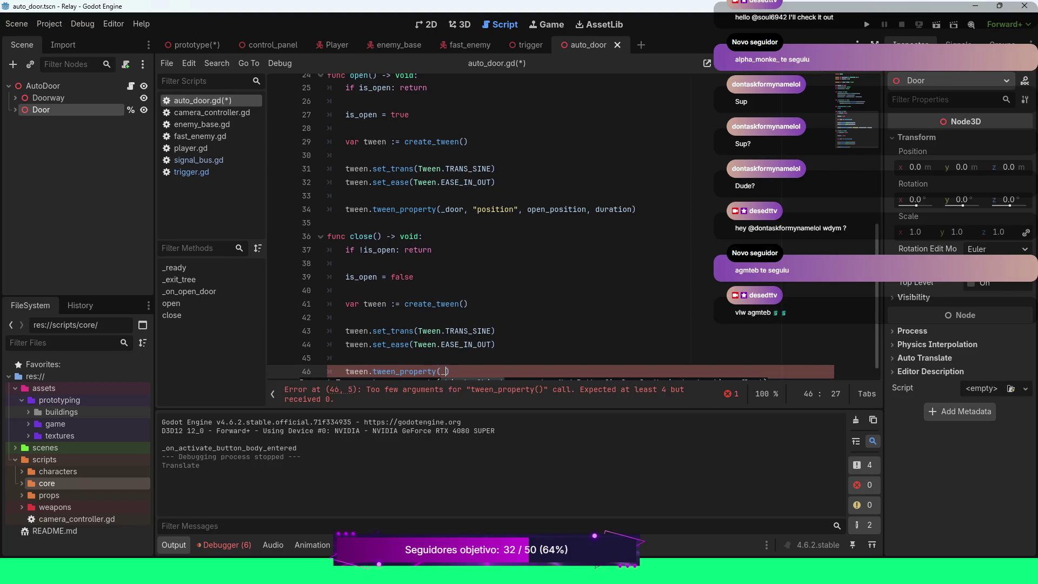
key(Return)
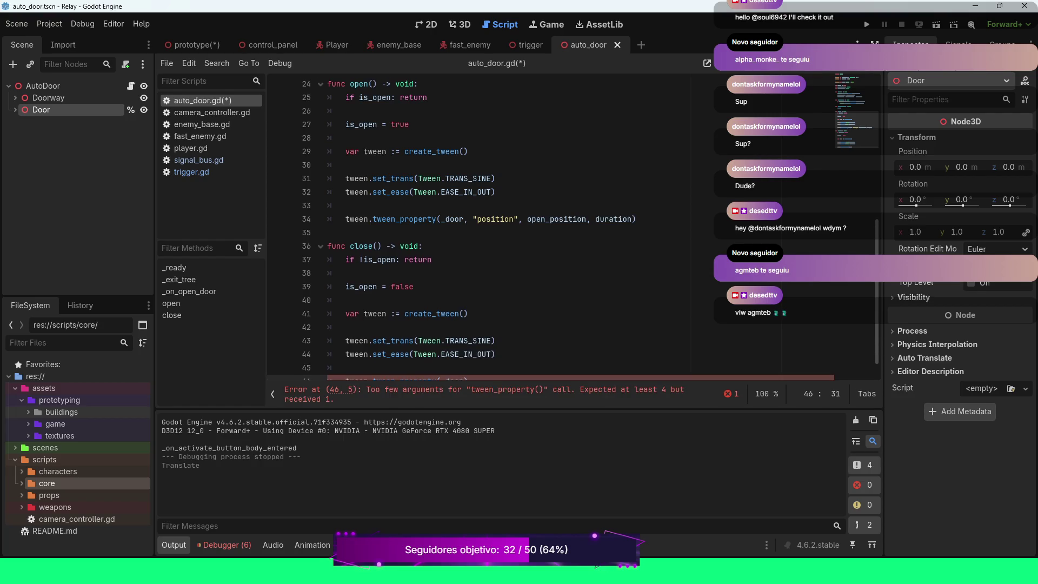
text(, "po)
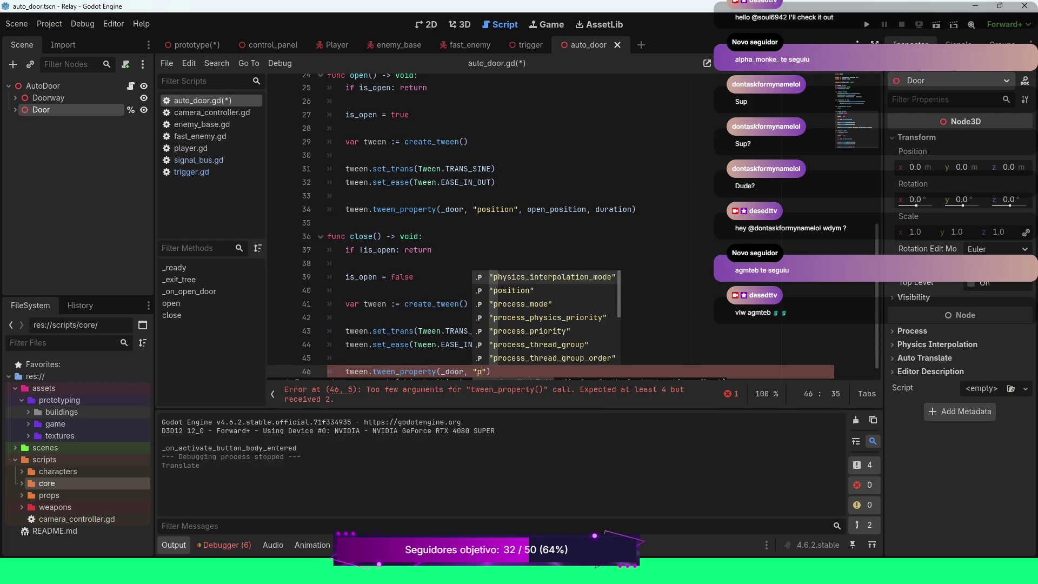
key(Return)
Step: Add closed_position and duration as the tween's target and length, then save the script
text(, cl)
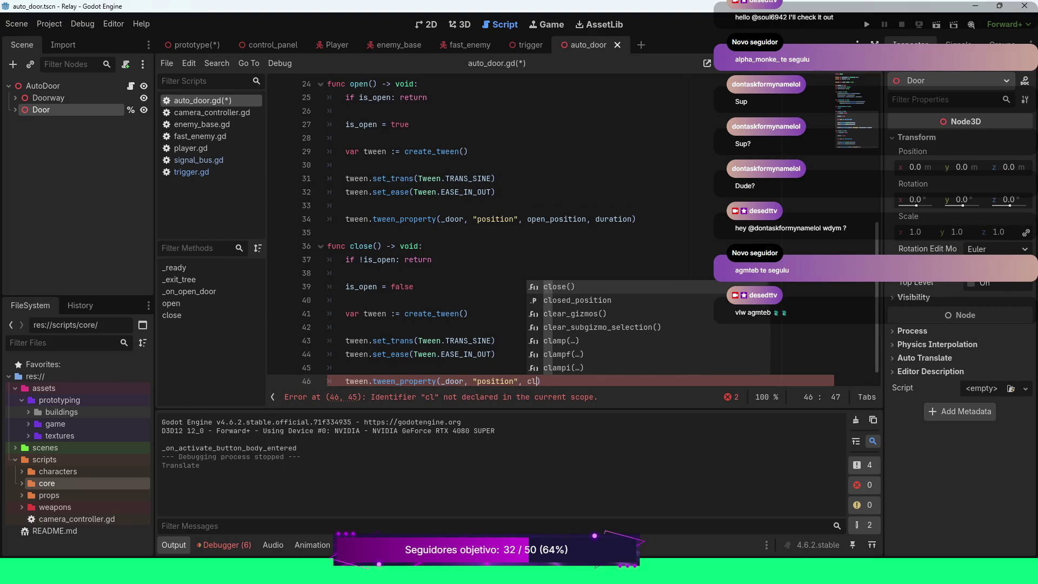
key(Down)
key(Return)
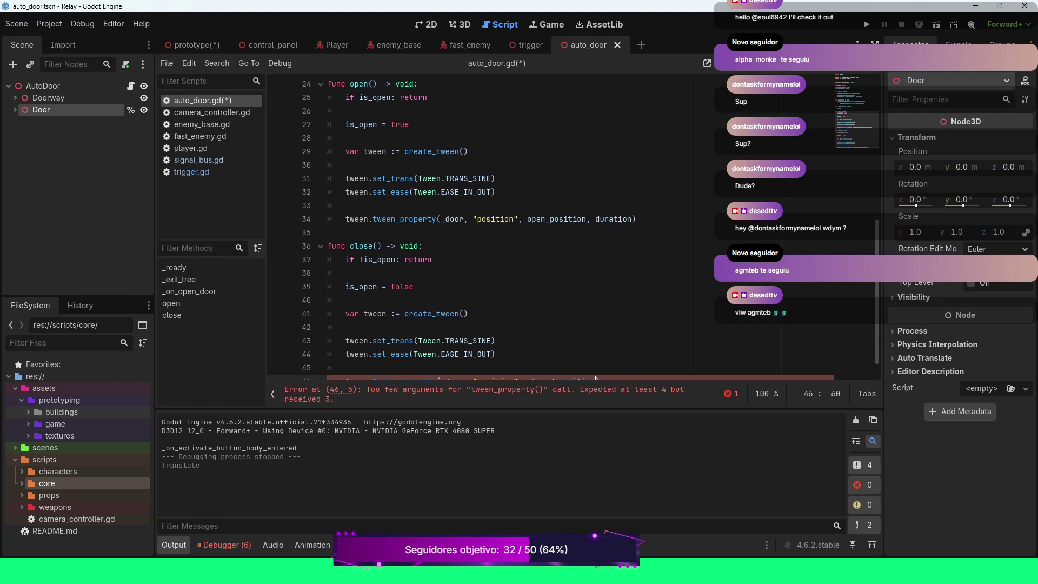
text(, dur)
key(Return)
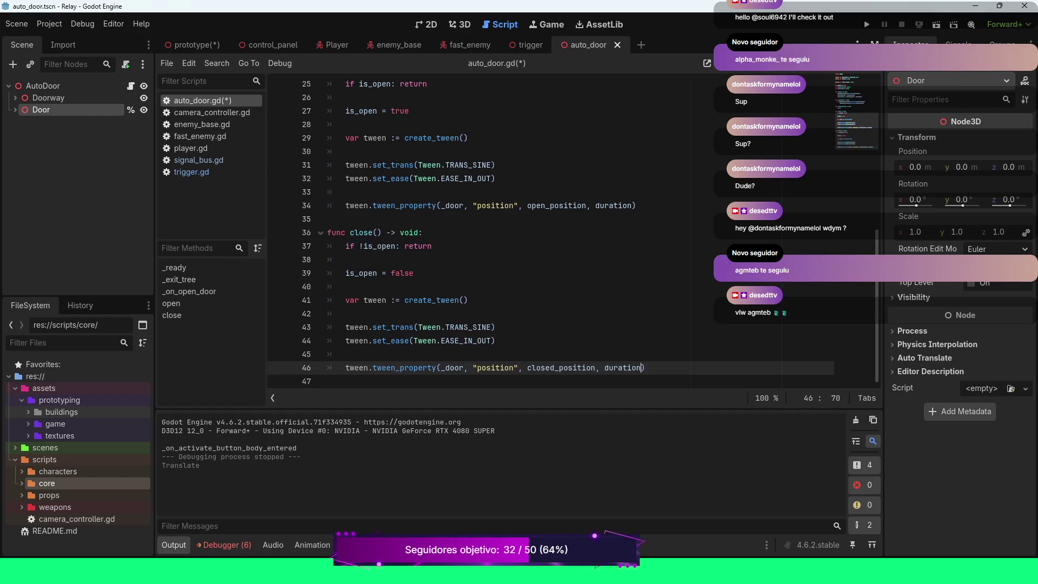
key(ctrl+s)
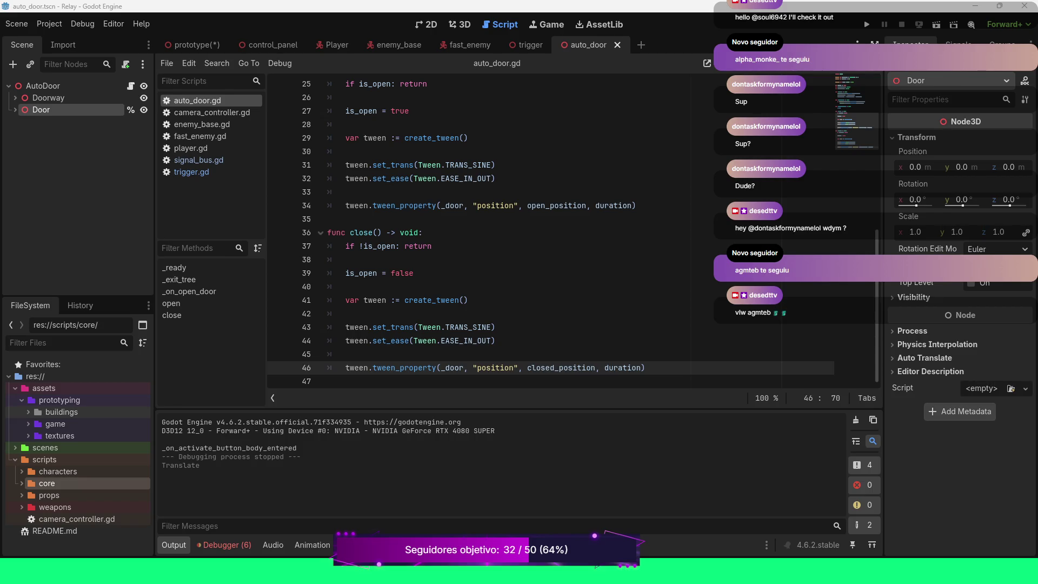
Step: Place the caret on line 38 inside close()
click(345, 259)
Step: Switch to the prototype scene, review auto_door.gd's open() and close(), then show the level in 3D
scroll(487, 260, up, 2)
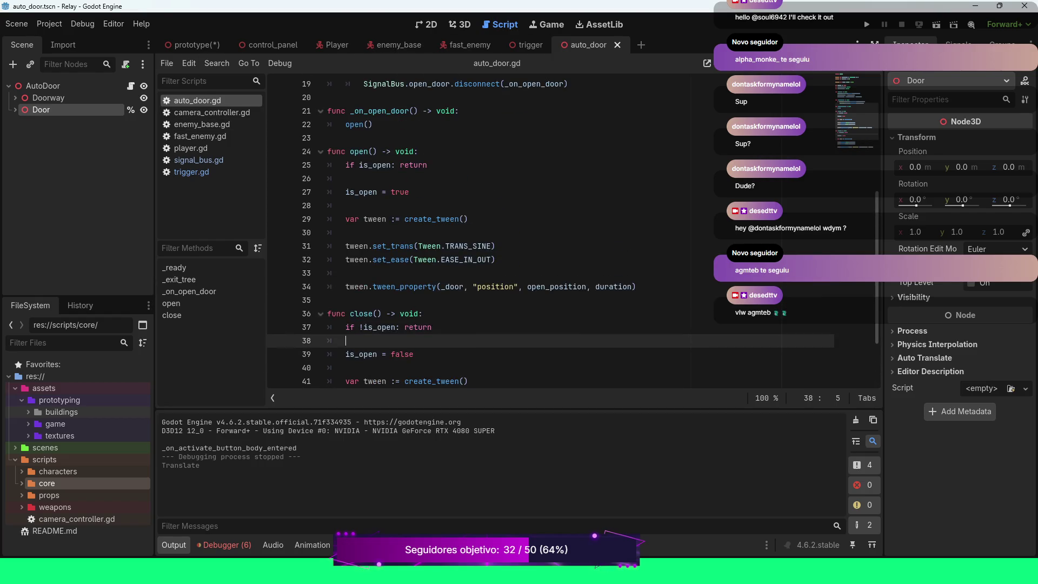
click(192, 45)
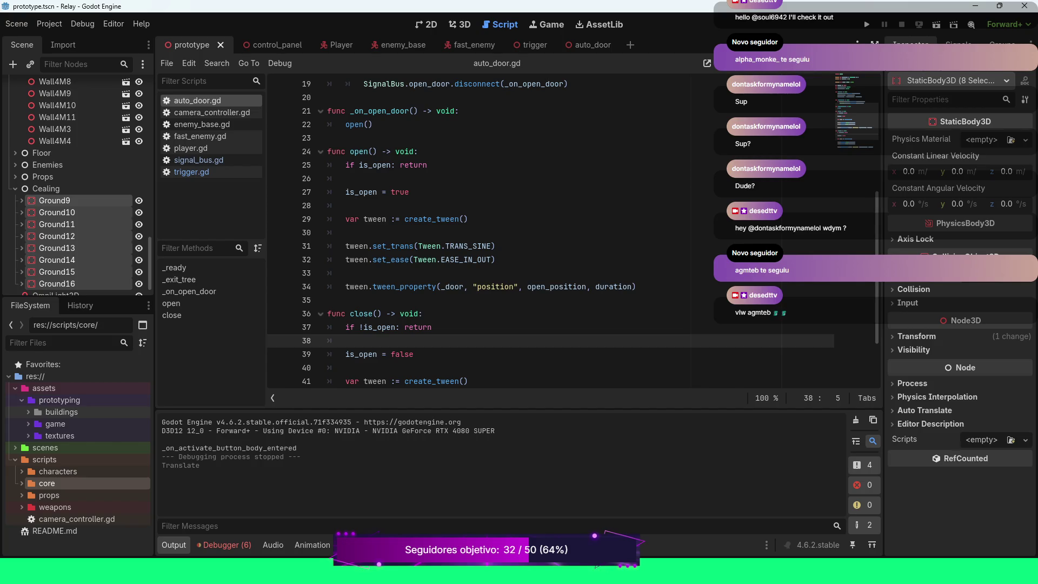
scroll(573, 232, down, 2)
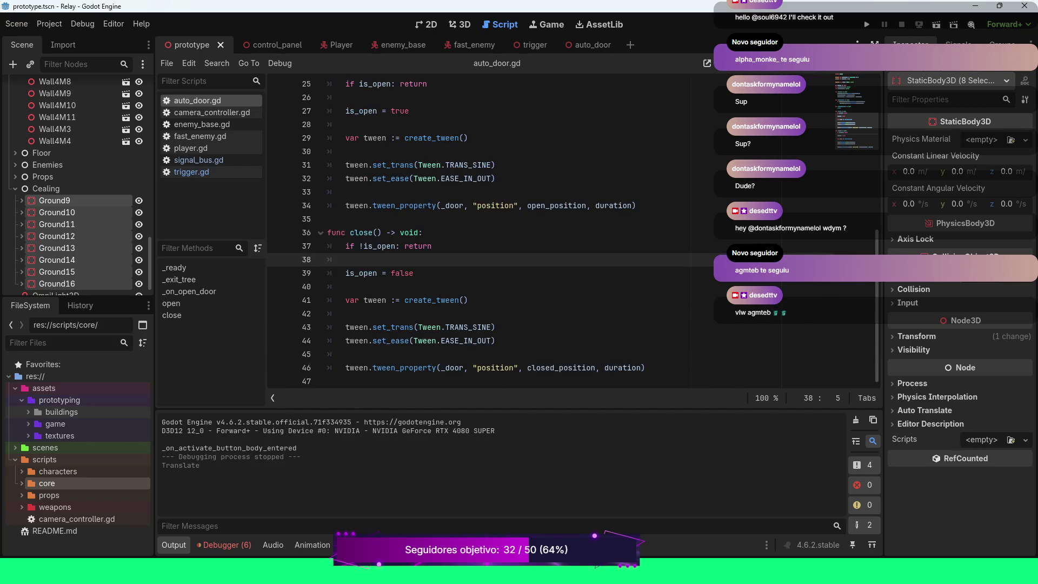
click(413, 273)
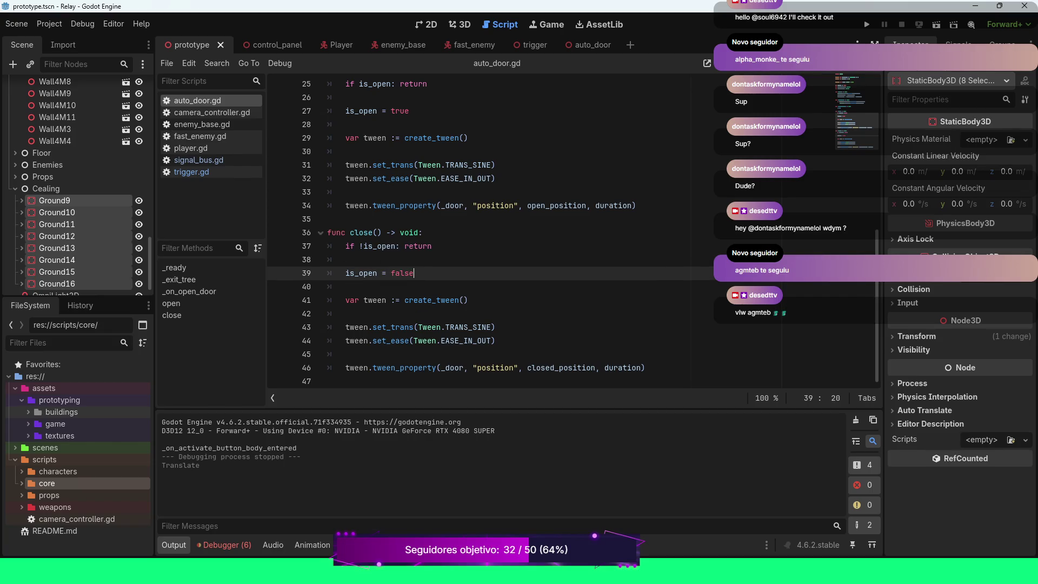
scroll(573, 233, up, 4)
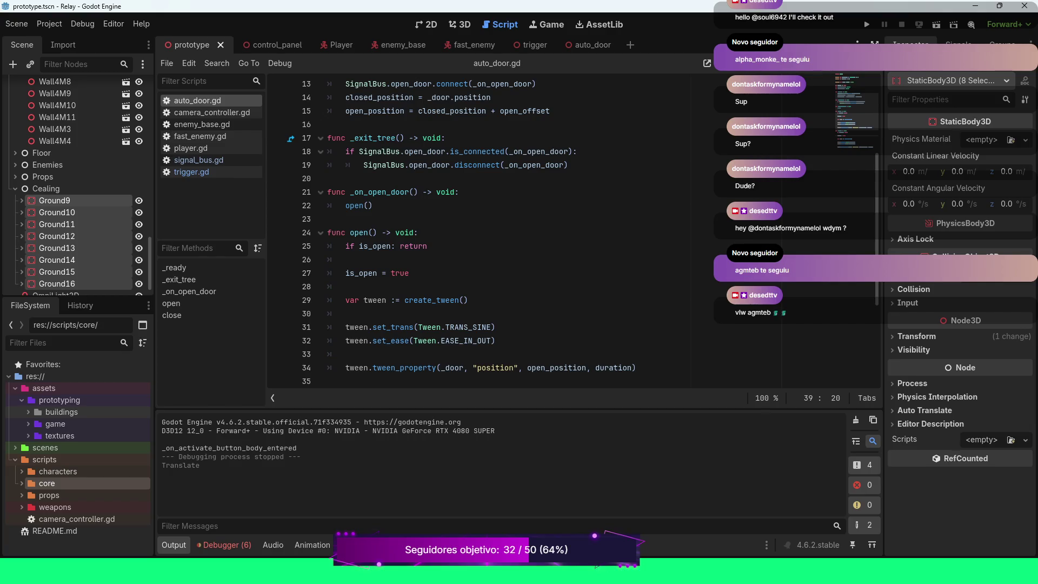
scroll(573, 232, up, 2)
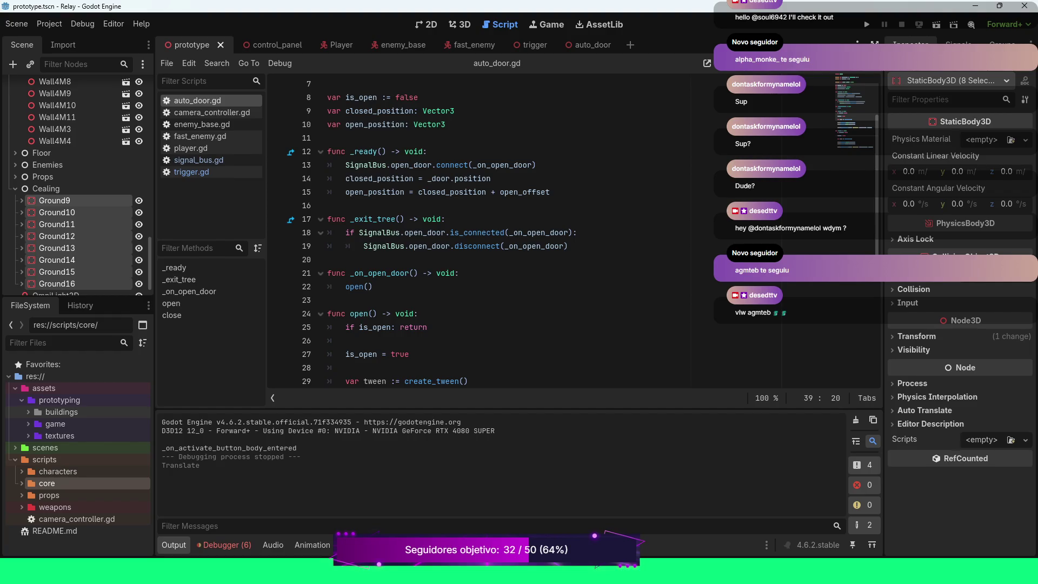
scroll(573, 232, up, 2)
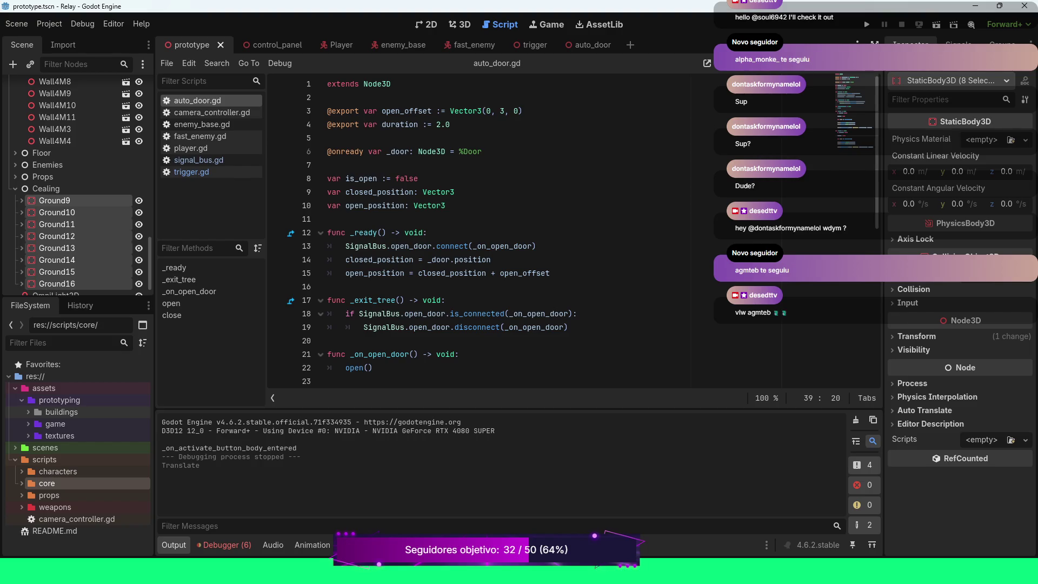
scroll(573, 233, down, 8)
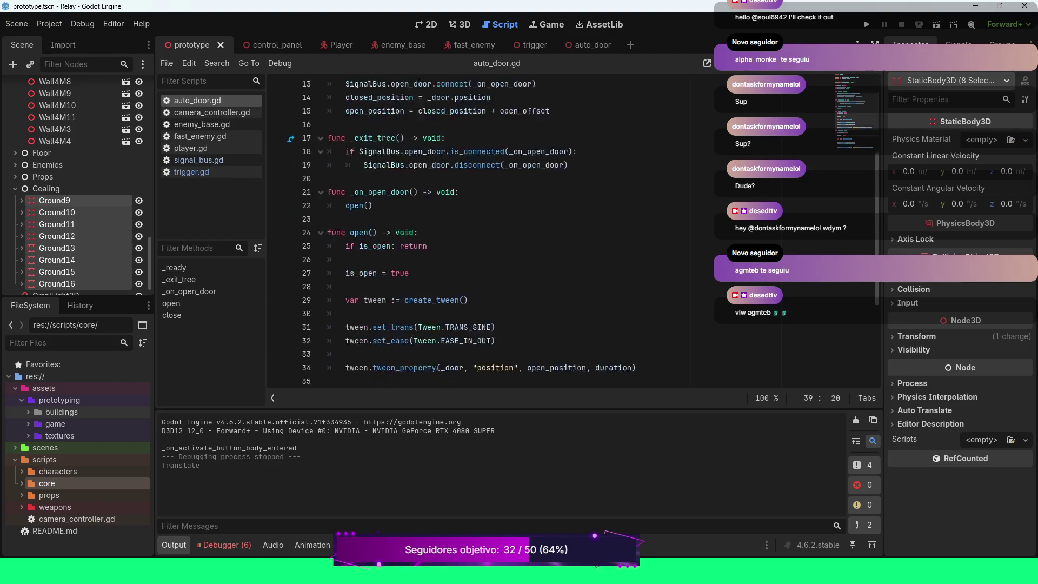
scroll(574, 232, up, 8)
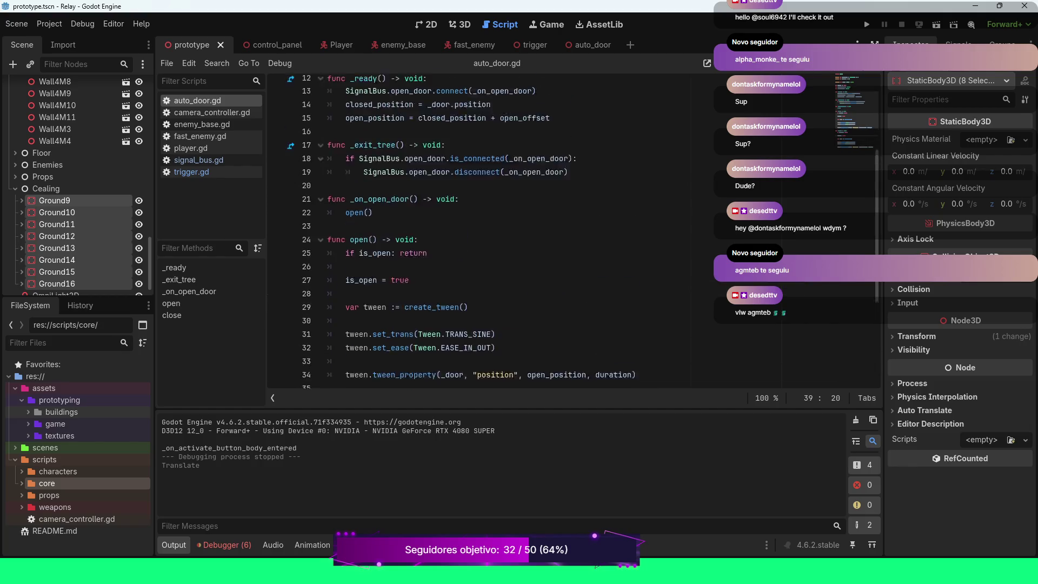
click(459, 24)
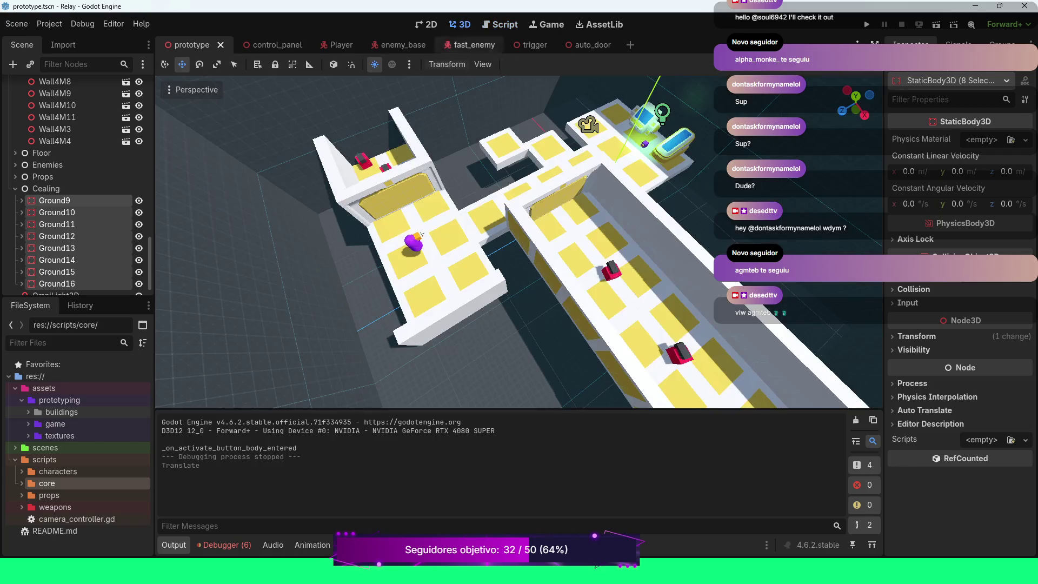
scroll(519, 242, down, 5)
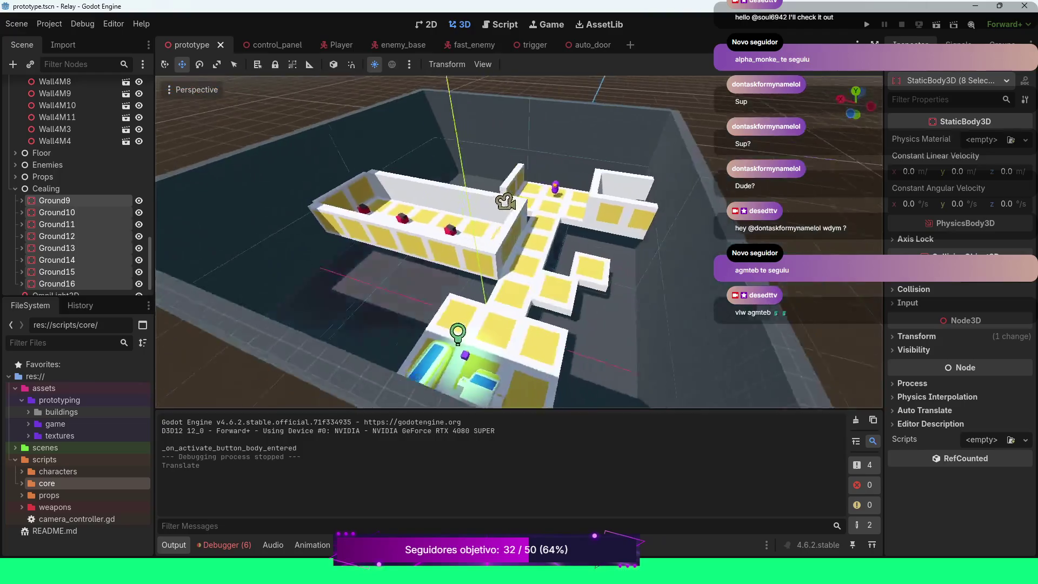
scroll(519, 242, down, 6)
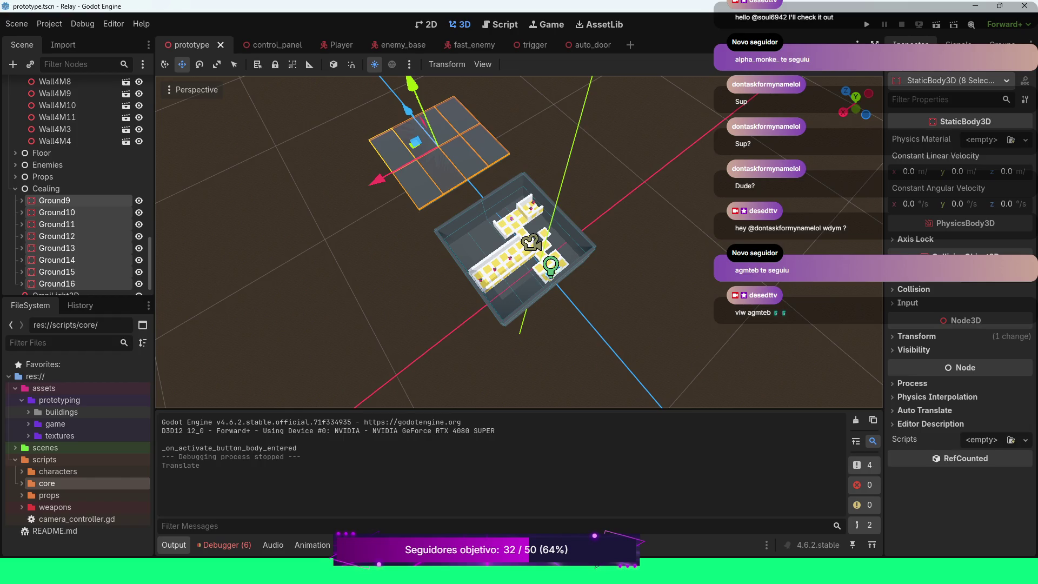
scroll(520, 241, up, 10)
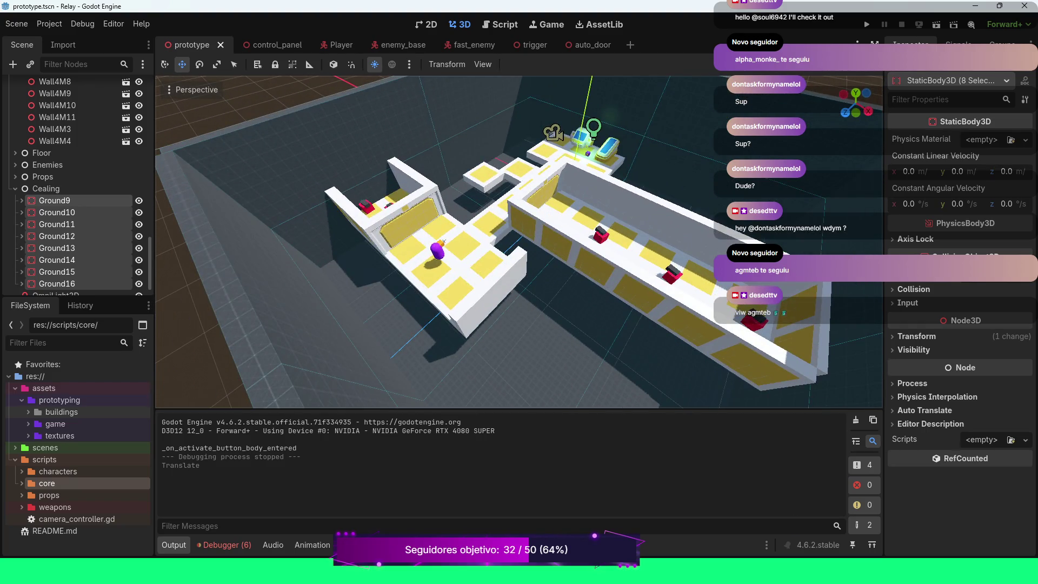
scroll(519, 241, down, 3)
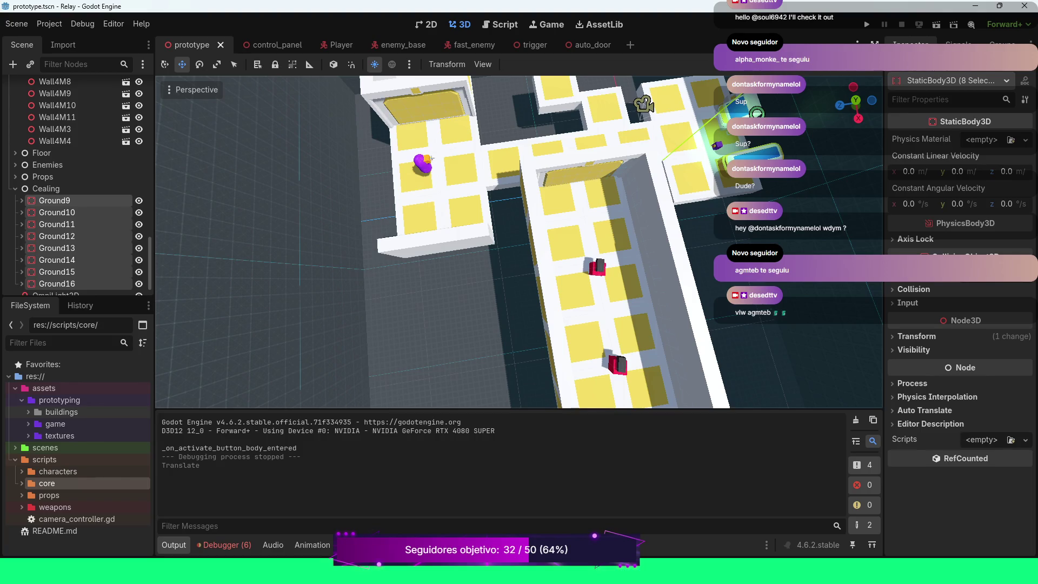
scroll(520, 242, up, 3)
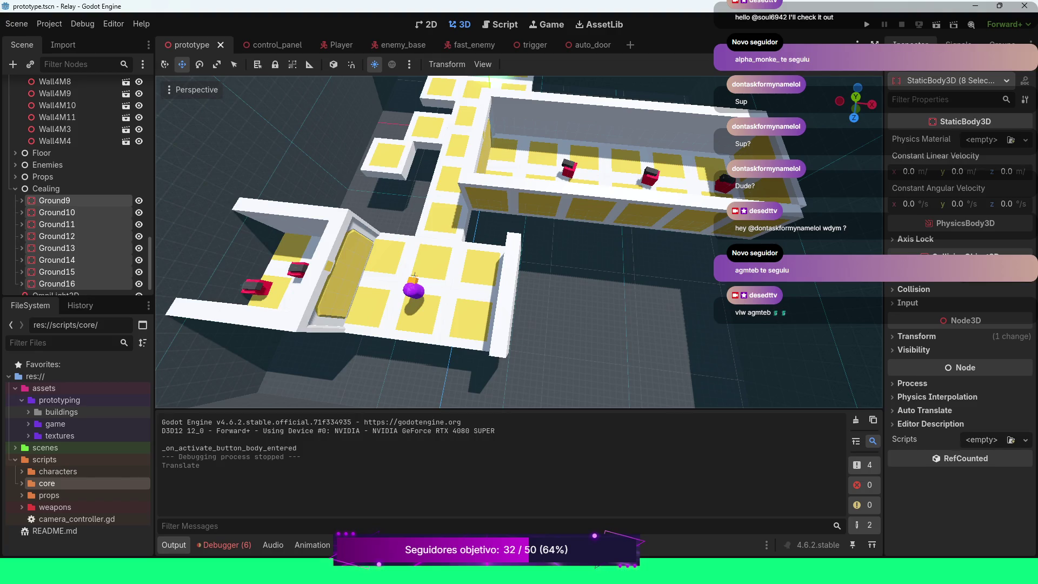
key(w)
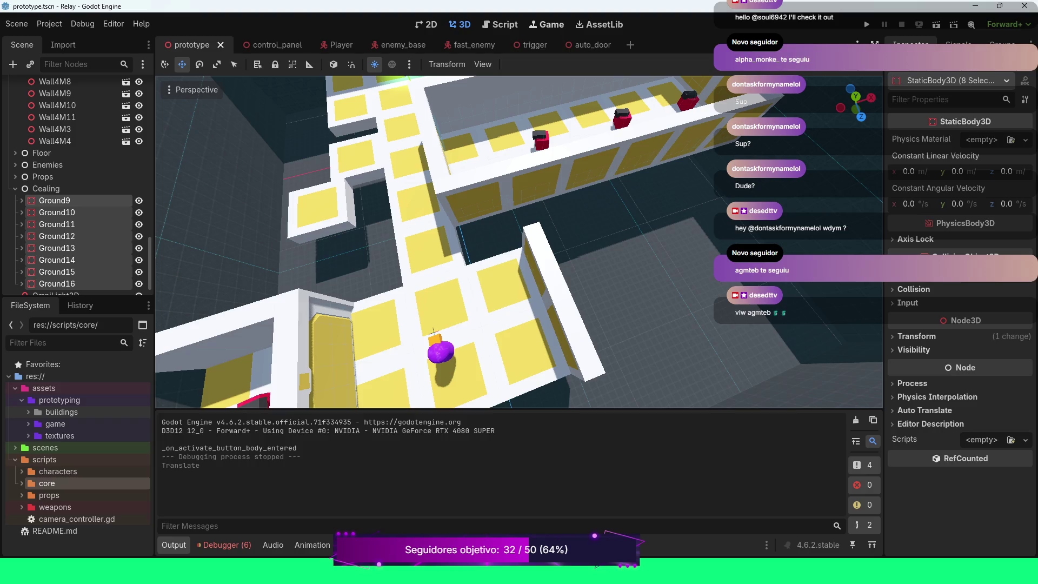
Step: Select the red FastEnemy in the corridor, then pick FastEnemy3 under Enemies in the Scene dock
click(541, 139)
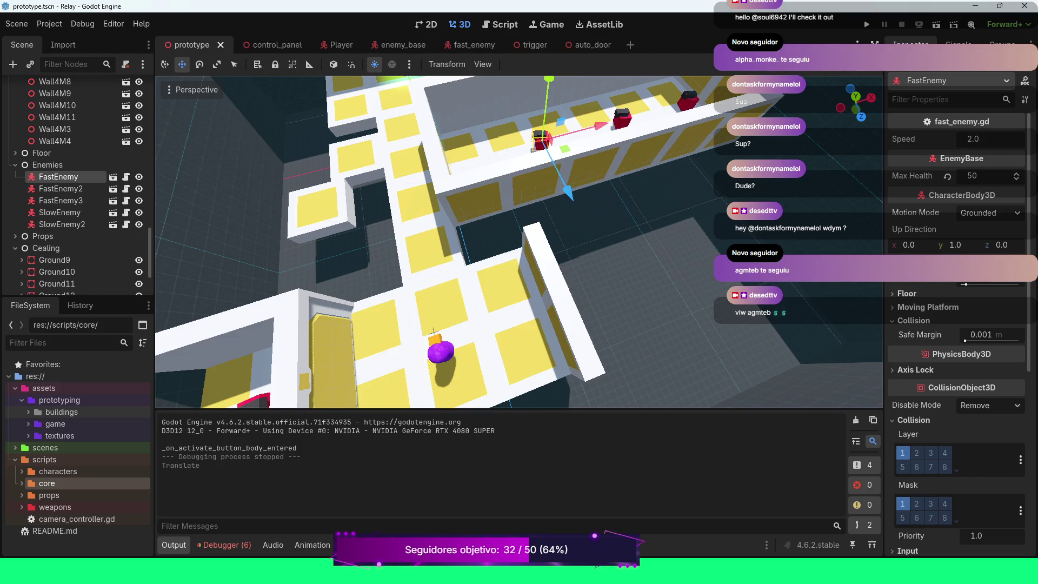
scroll(520, 241, down, 5)
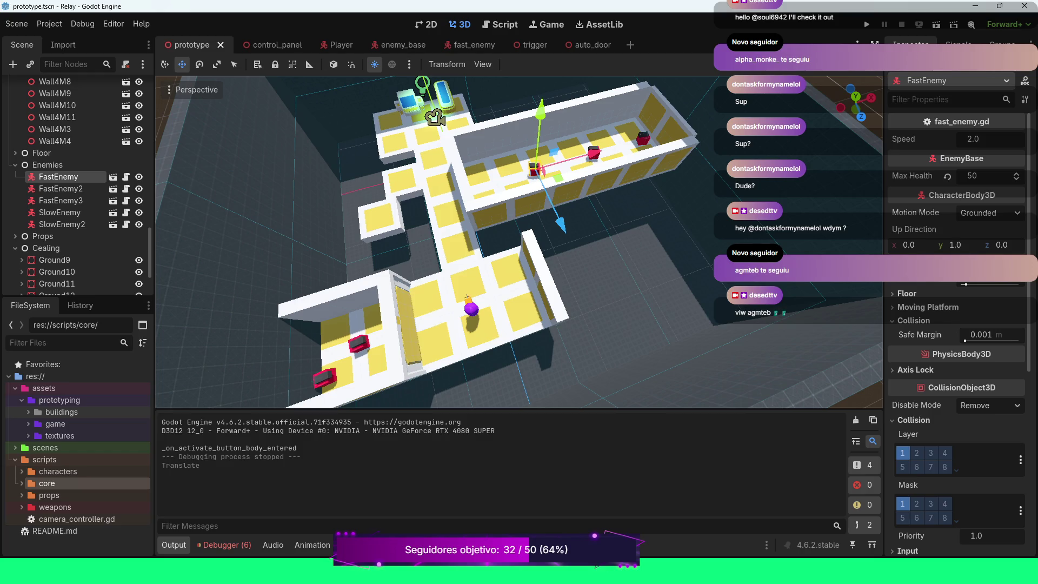
scroll(519, 241, up, 4)
click(61, 201)
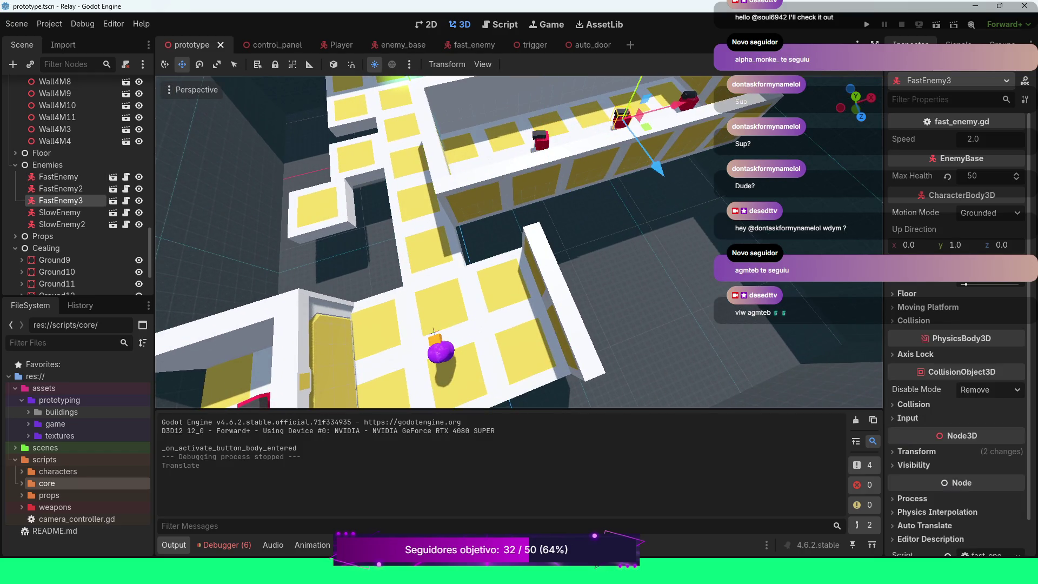